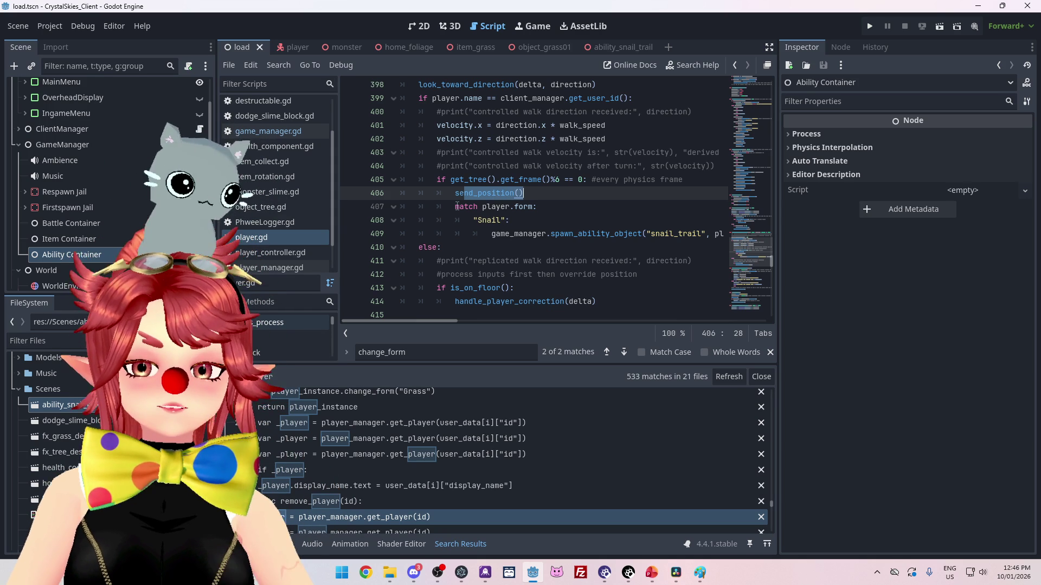
- Delete the snail-trail match block after send_position() in player.gd, remove the blank line, and save
mouse_move(457, 206)
mouse_down()
mouse_move(538, 207)
mouse_move(566, 234)
mouse_move(739, 239)
mouse_up()
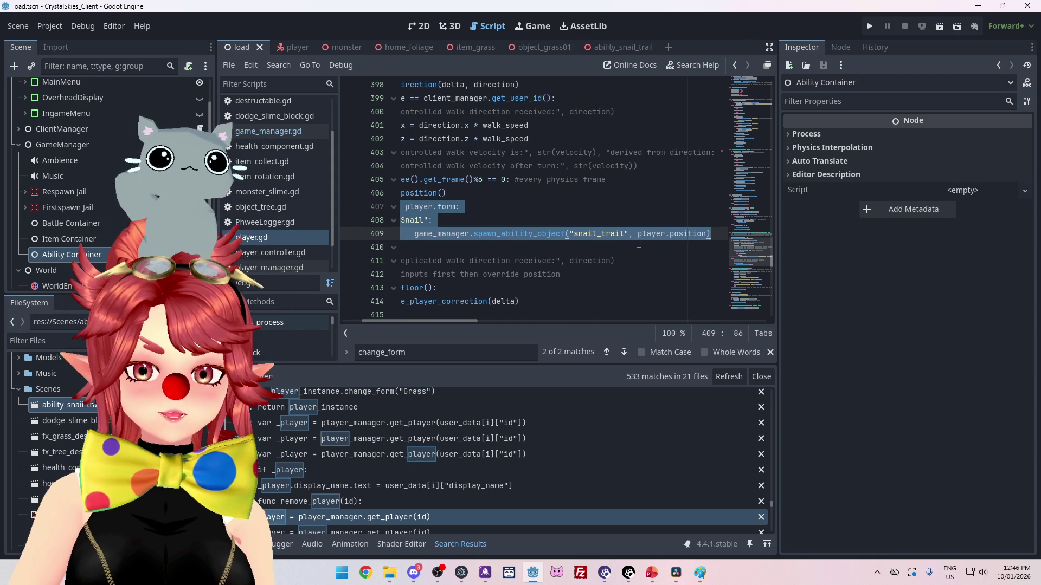
key(BackSpace)
drag(466, 321, 412, 320)
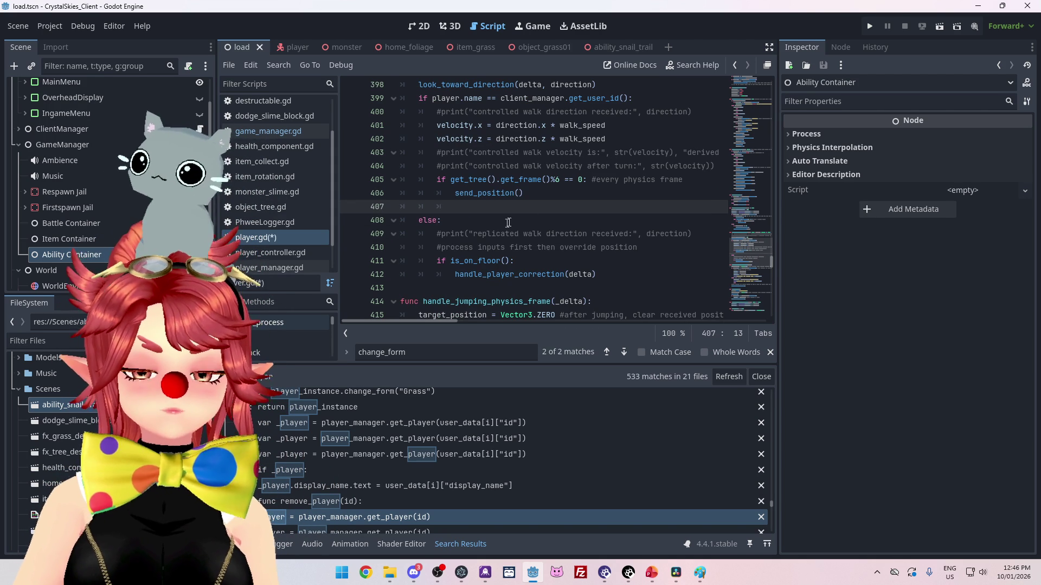
key(BackSpace)
key(BackSpace)
key(ctrl+s)
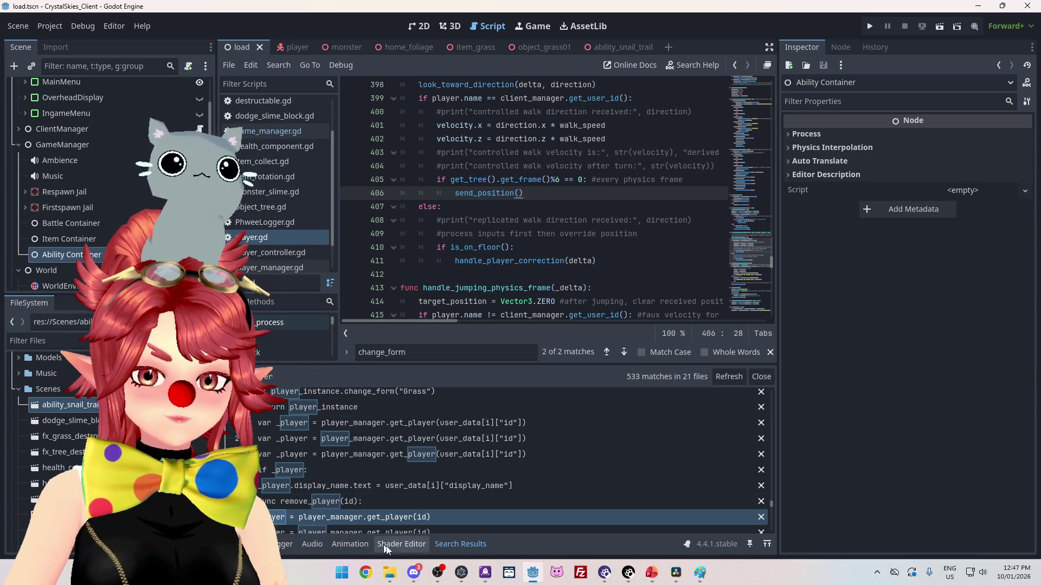
mouse_move(393, 579)
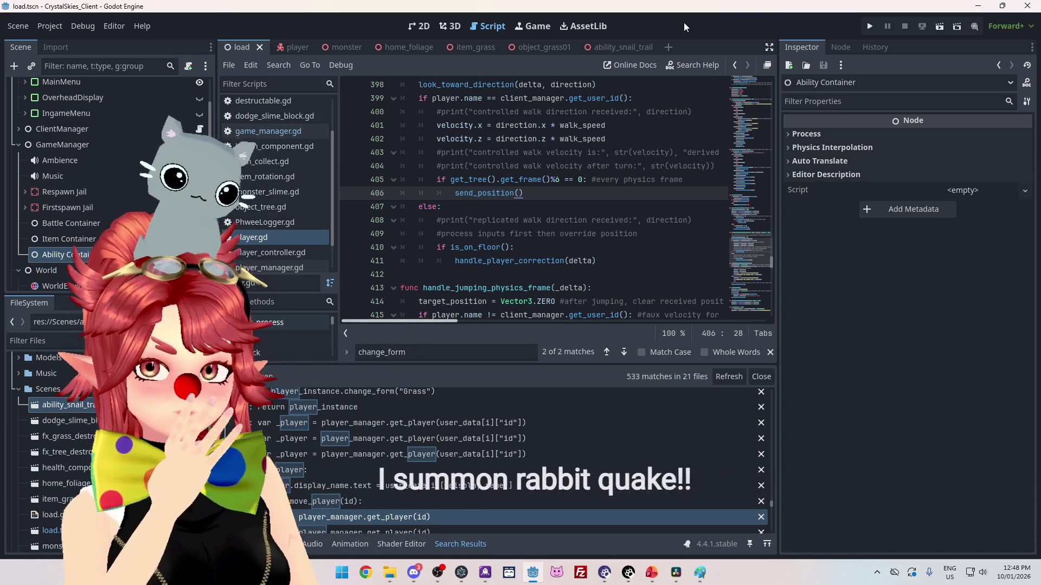
- Switch to ToDo_BattleBranch.pptx and select the Dash Attack and Drops Egg Bombs table cells
click(651, 573)
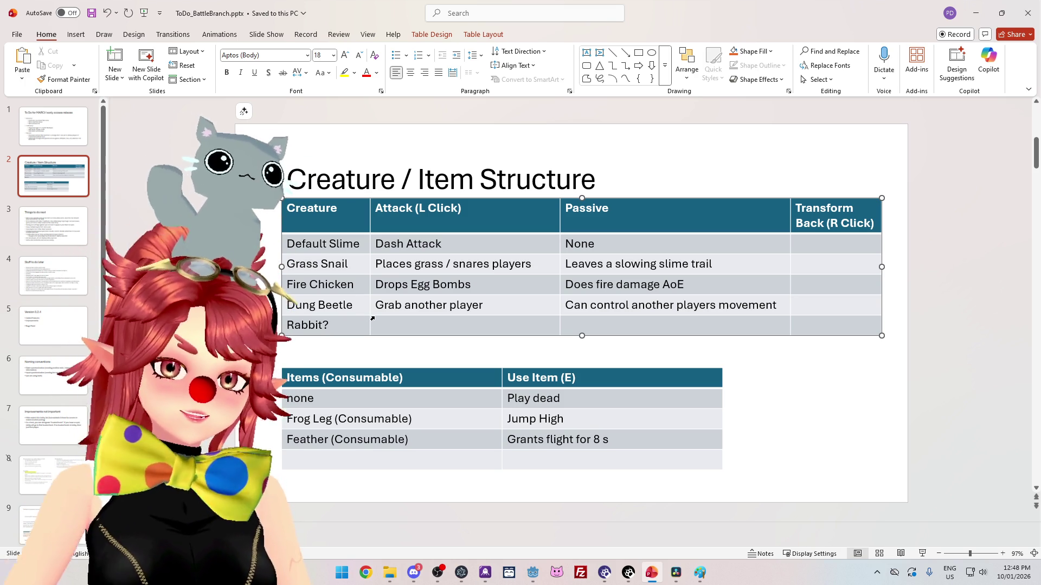
triple_click(387, 243)
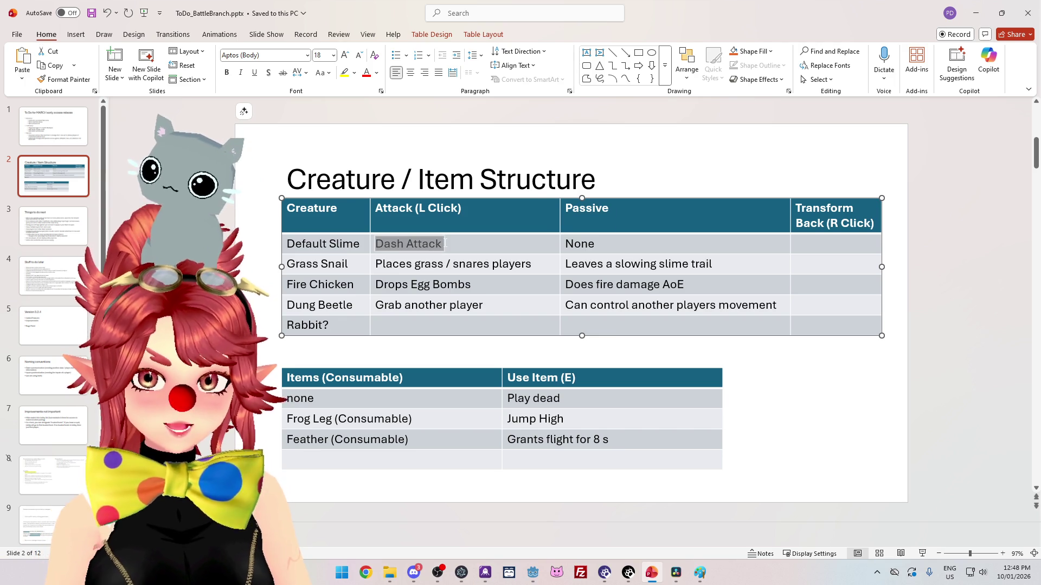
triple_click(401, 286)
key(Right)
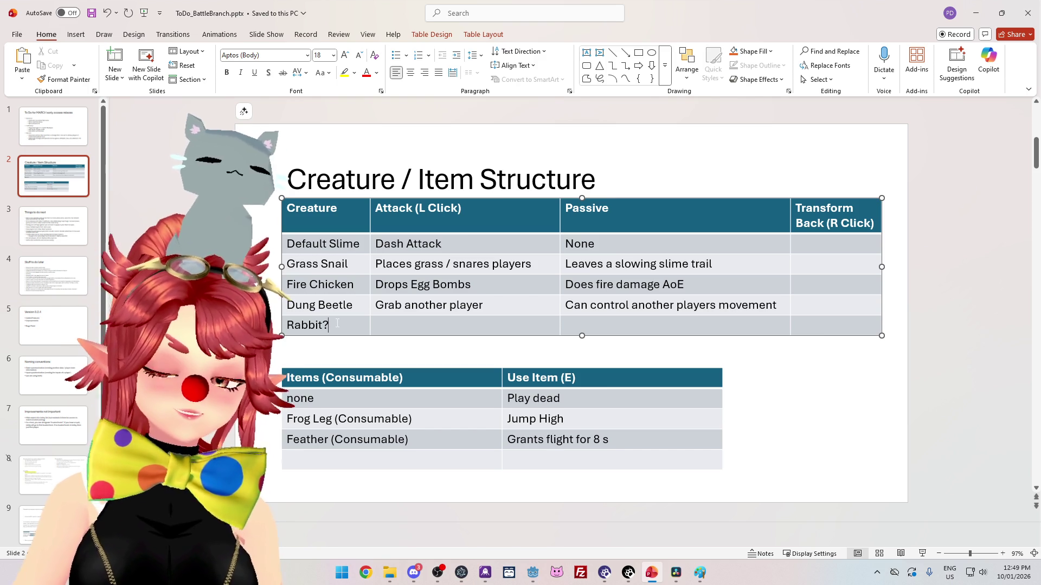
- Rename the last creature 'Ice Rabbit' and give it the attack 'Sweeping kick'
key(BackSpace)
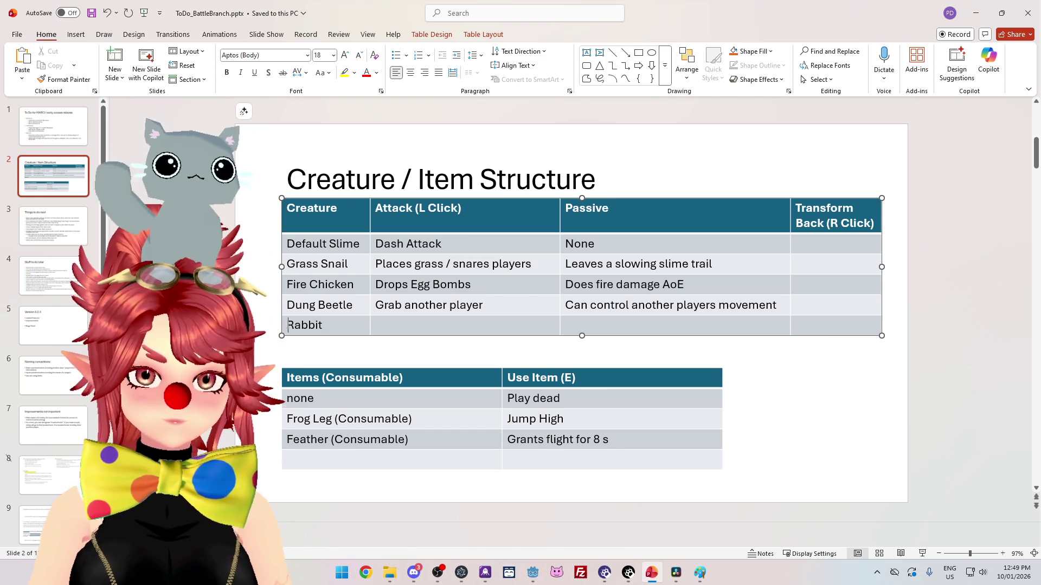
text(Ice)
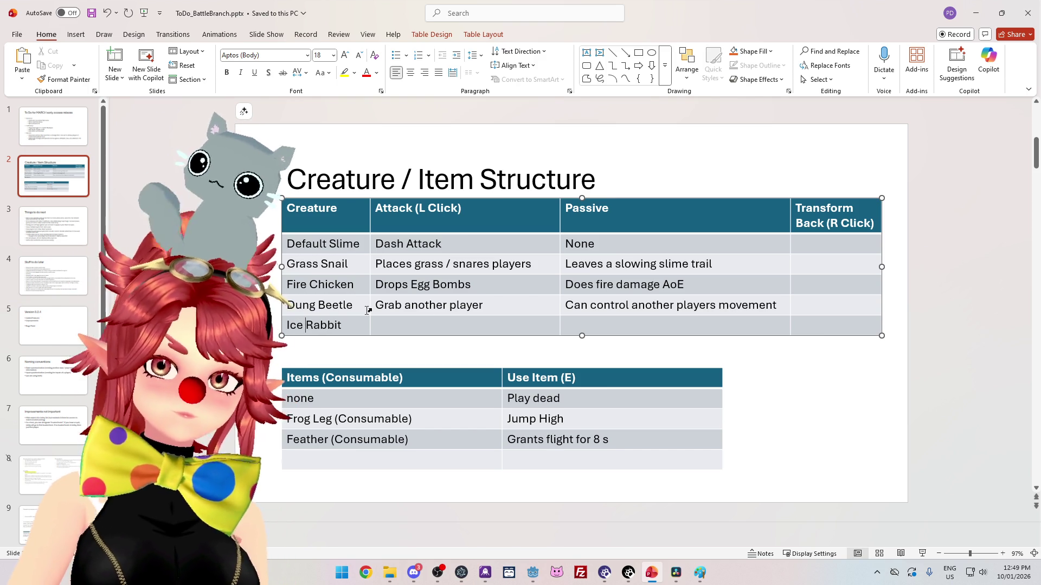
click(430, 321)
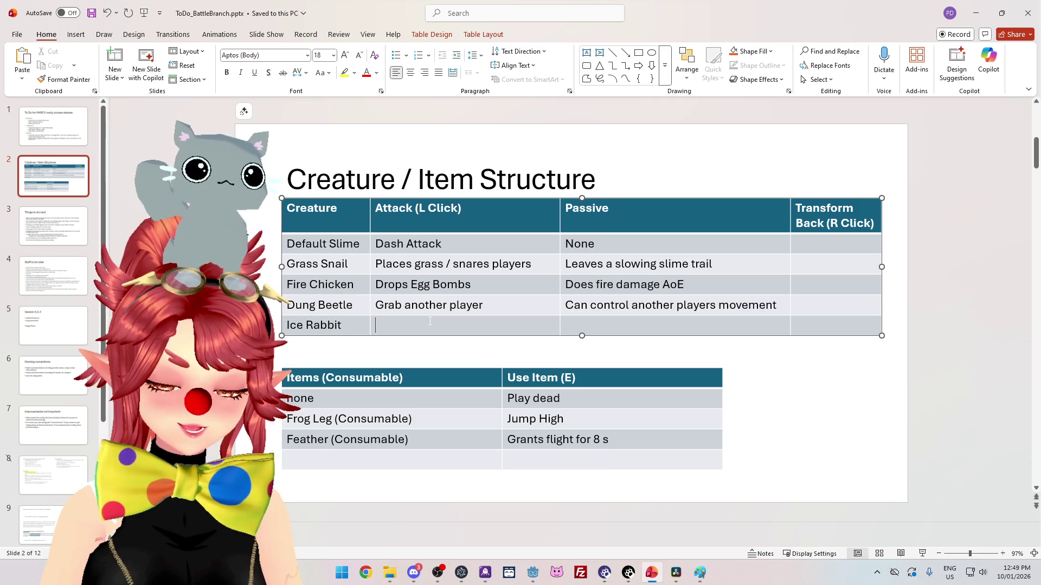
text(Sweeping kick)
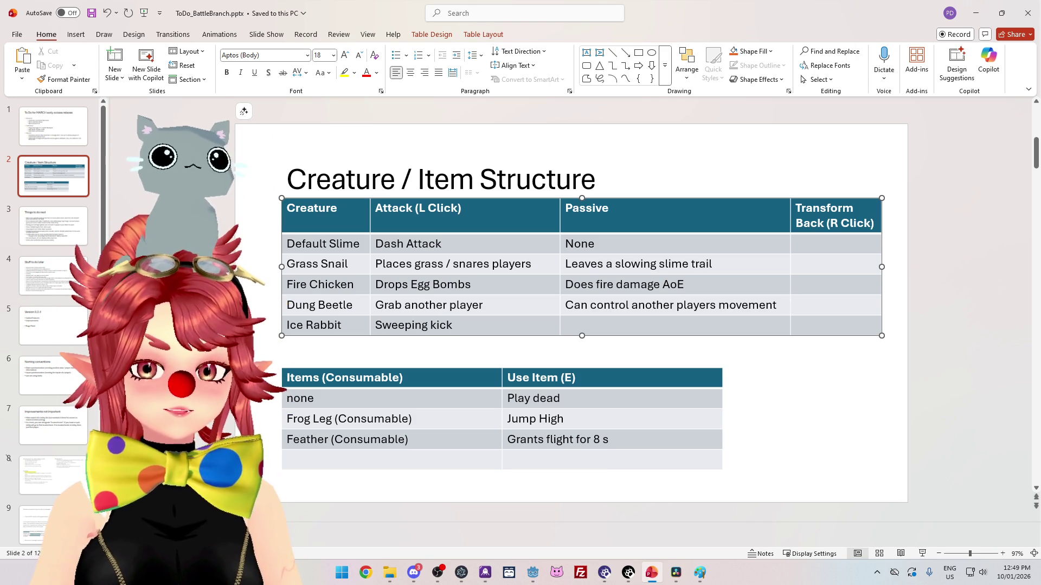
- Replace 'Ice' with 'Lightning' in the last creature's name
drag(302, 325, 283, 325)
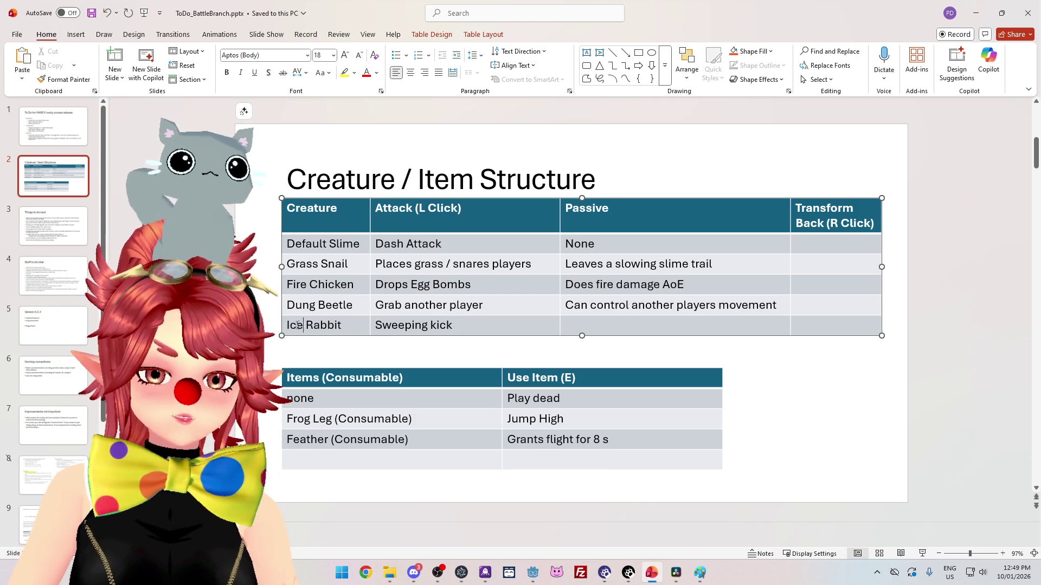
key(Delete)
key(Delete)
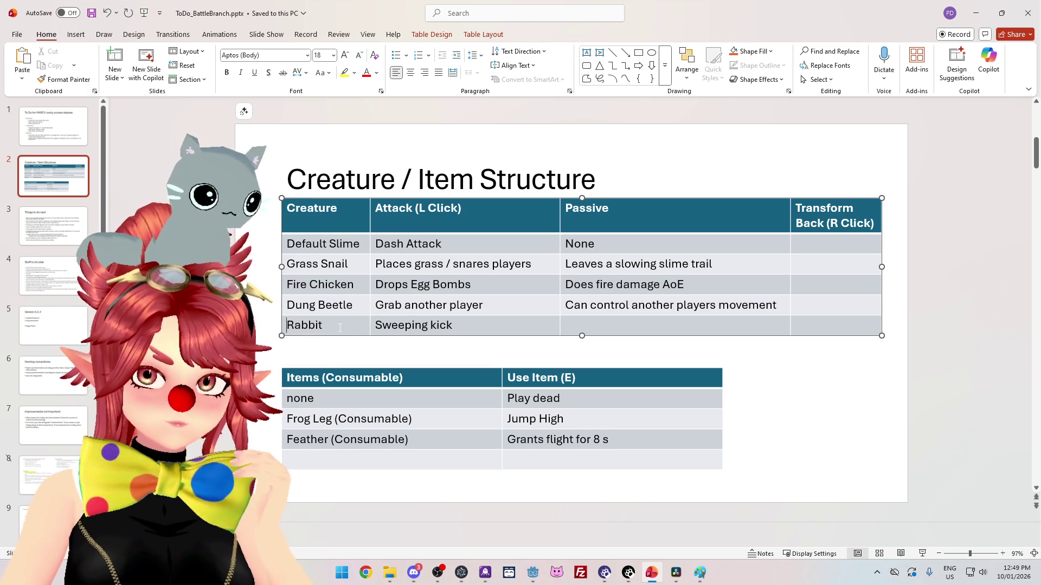
text(Lightni)
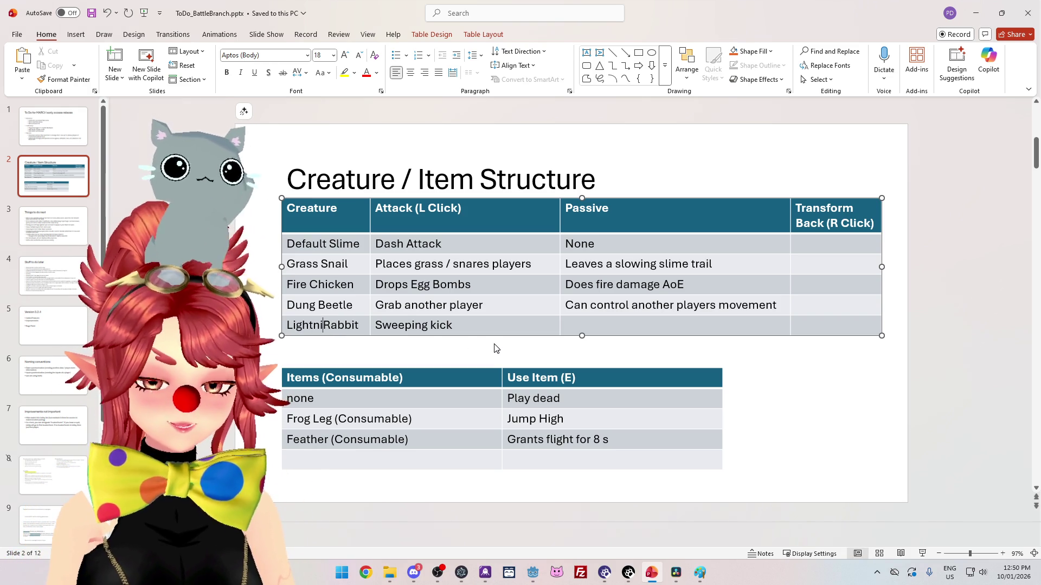
text(ng)
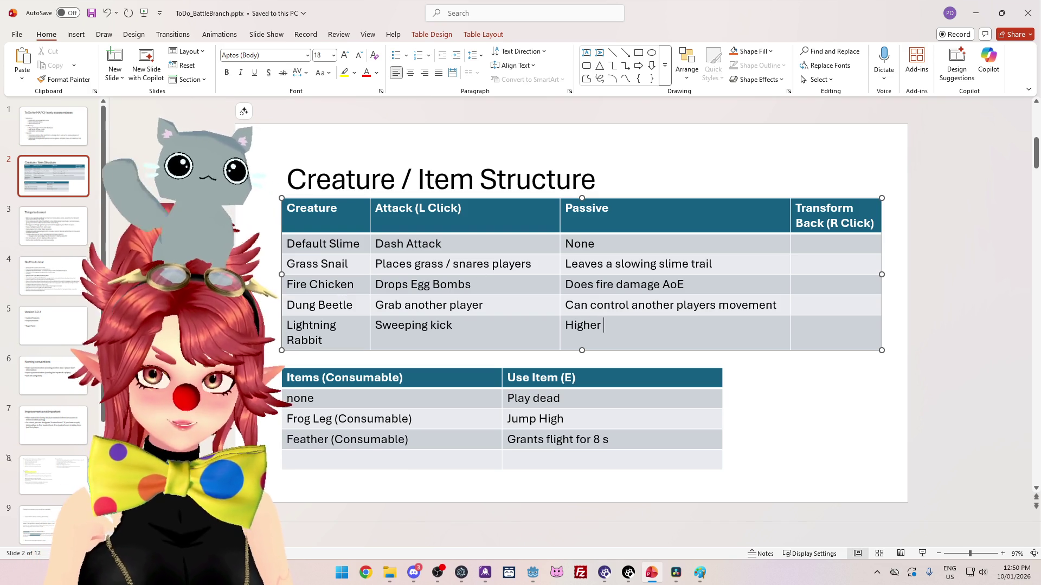
- Enter passive 'Higher movement speed' and extend the attack to 'Sweeping kick which electricutes'
text(vement speed)
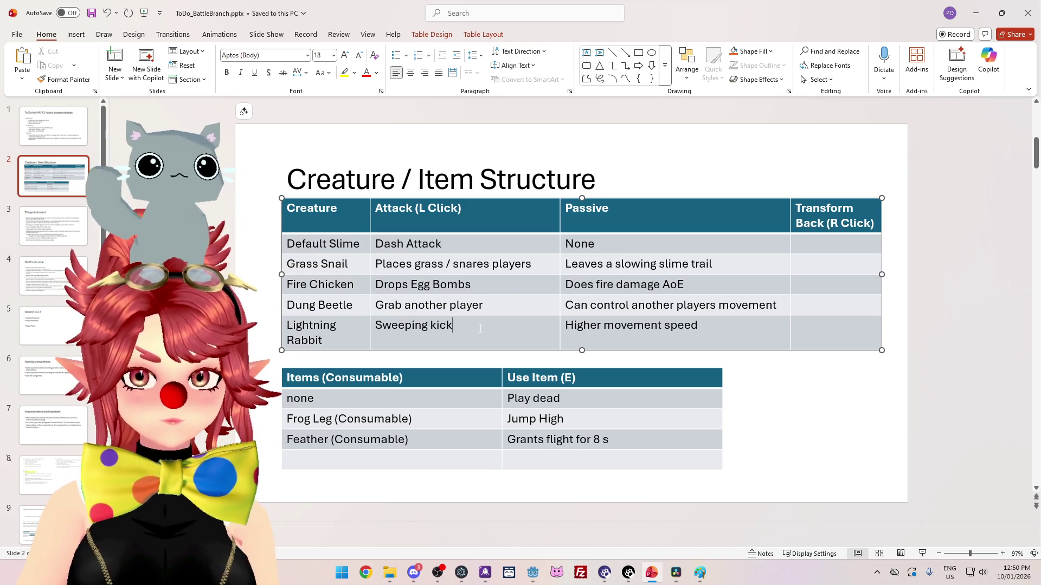
text(hich electricutes)
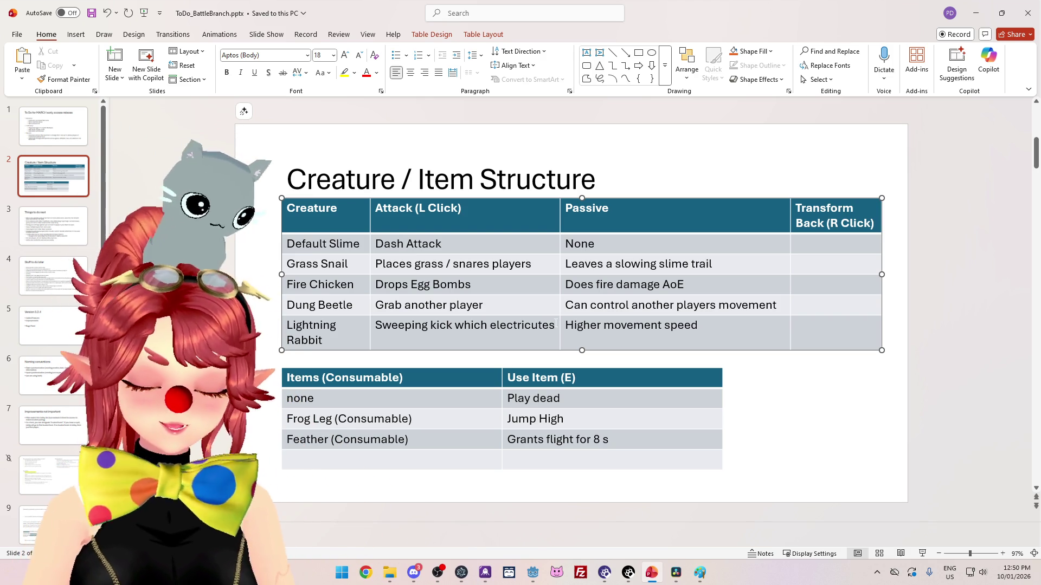
- Replace 'electricutes' with 'shoots a cone of electricity' in the Lightning Rabbit attack
key(BackSpace)
key(BackSpace)
key(BackSpace)
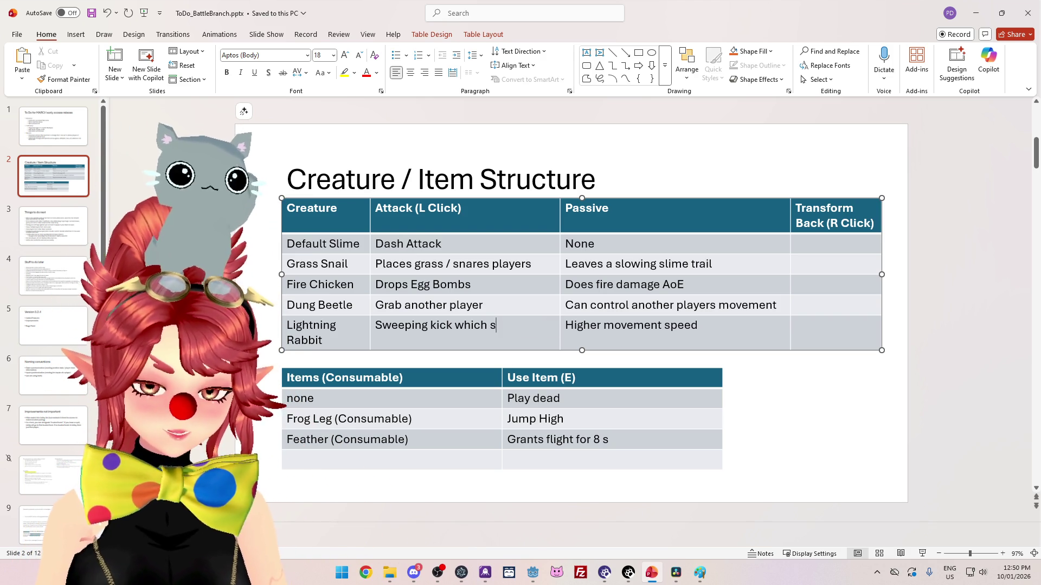
text(hoots a cone)
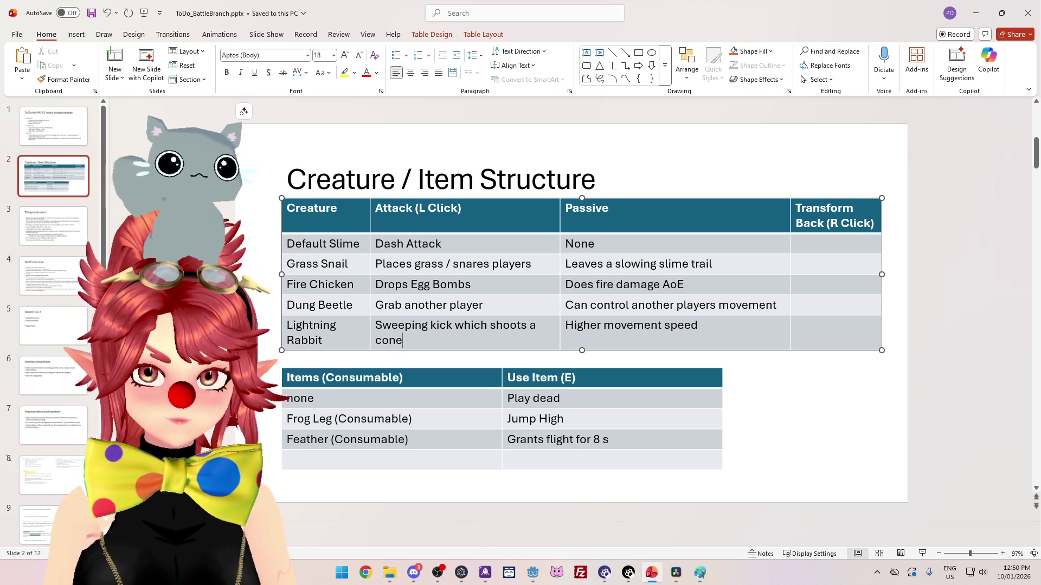
text( of electricity)
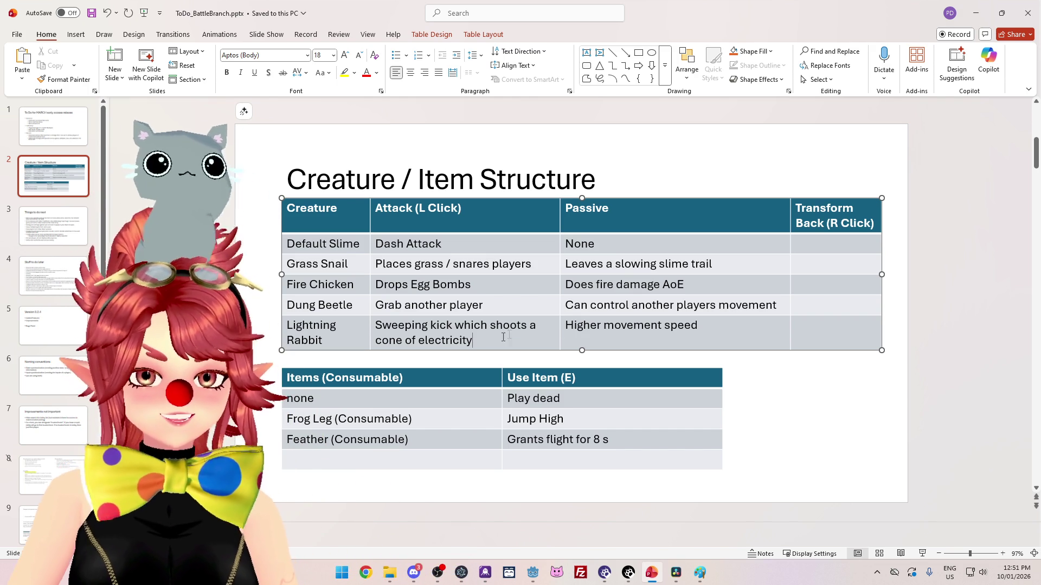
- Extend the passive to 'Higher movement speed, but controls are erratic', then launch a new Chrome window
text(, but controls are erratic)
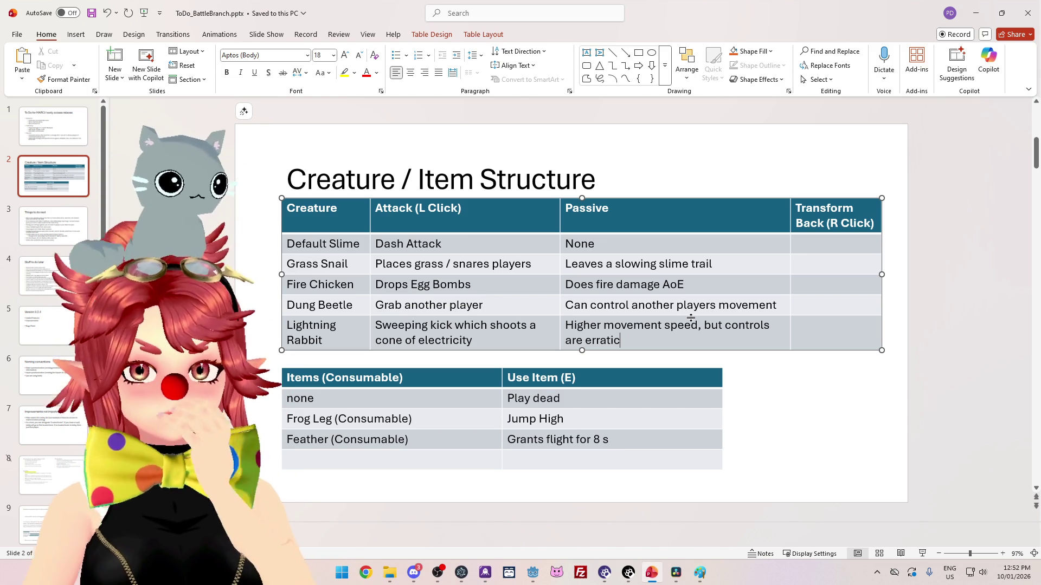
click(482, 344)
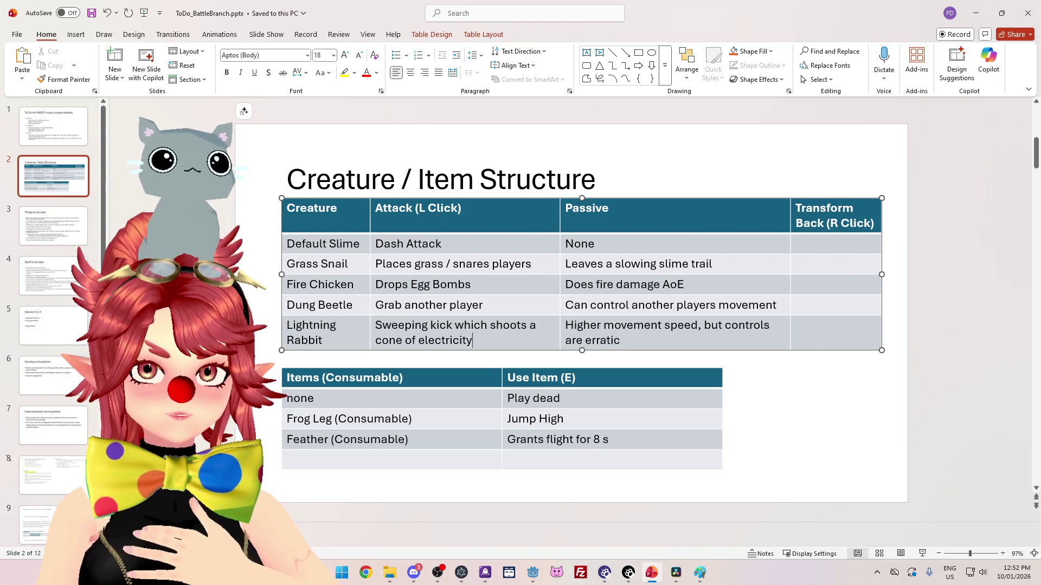
key(super+1)
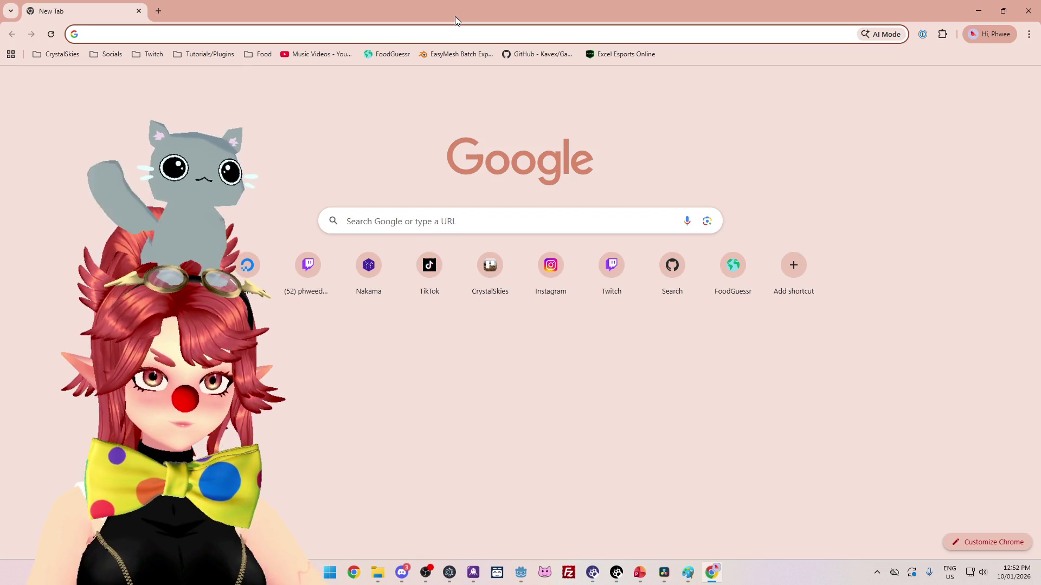
- Search Google for 'dan machi bell firebolt' and scroll through the image results
text(dan machi bell f)
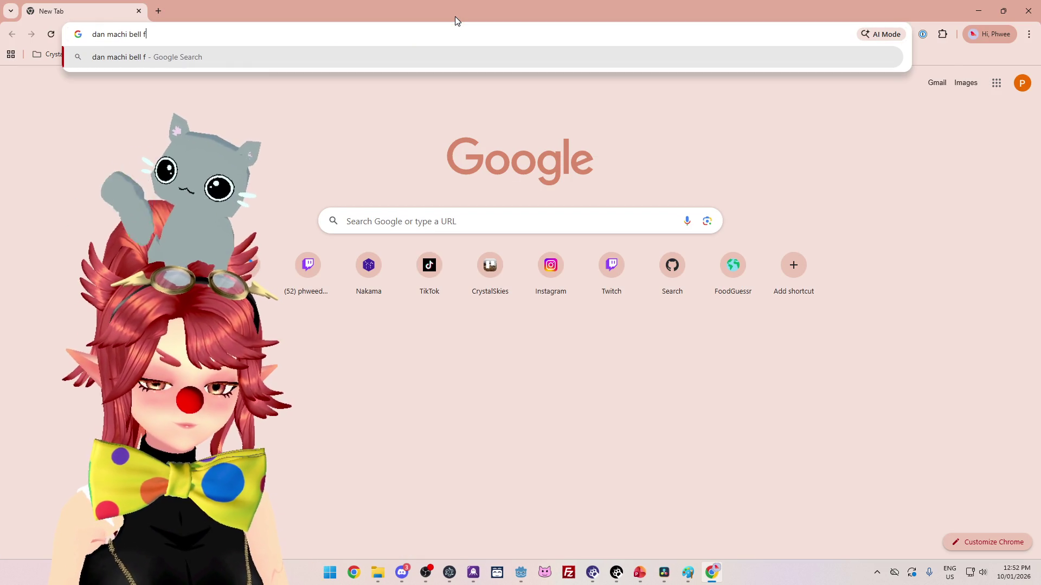
text(irebolt)
key(Return)
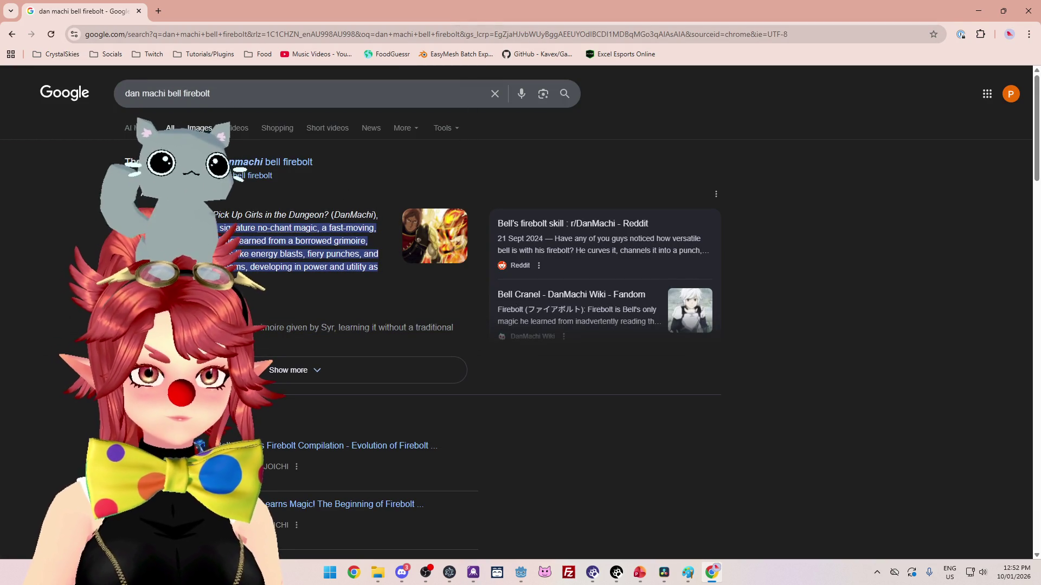
click(222, 148)
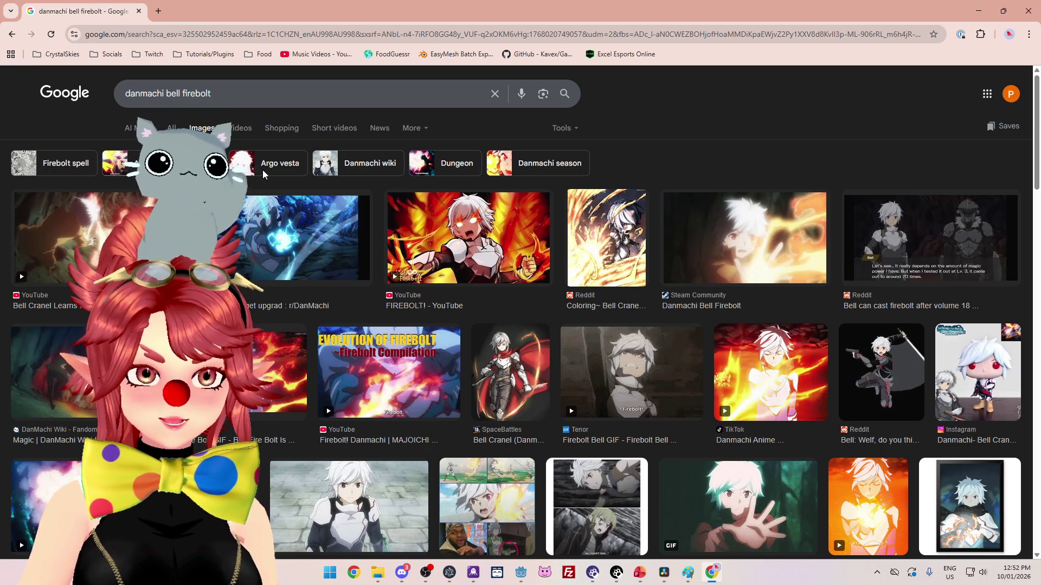
scroll(430, 265, down, 3)
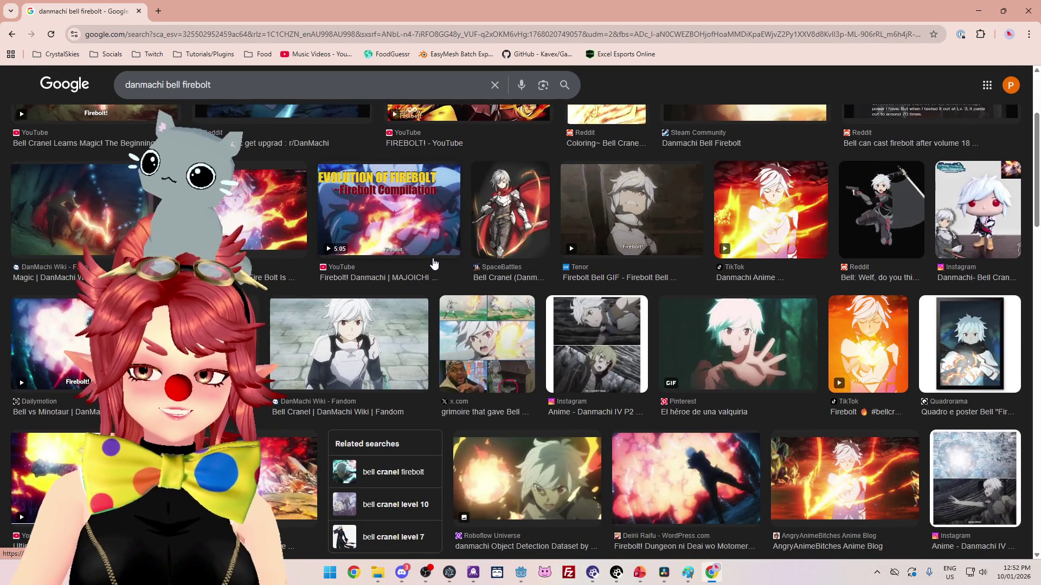
scroll(433, 264, up, 3)
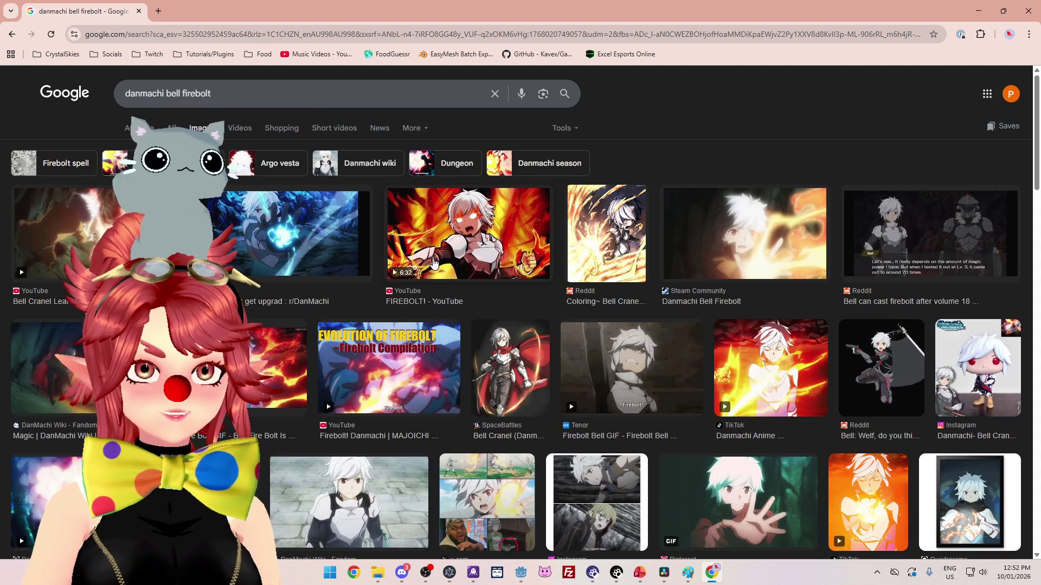
scroll(433, 263, down, 1)
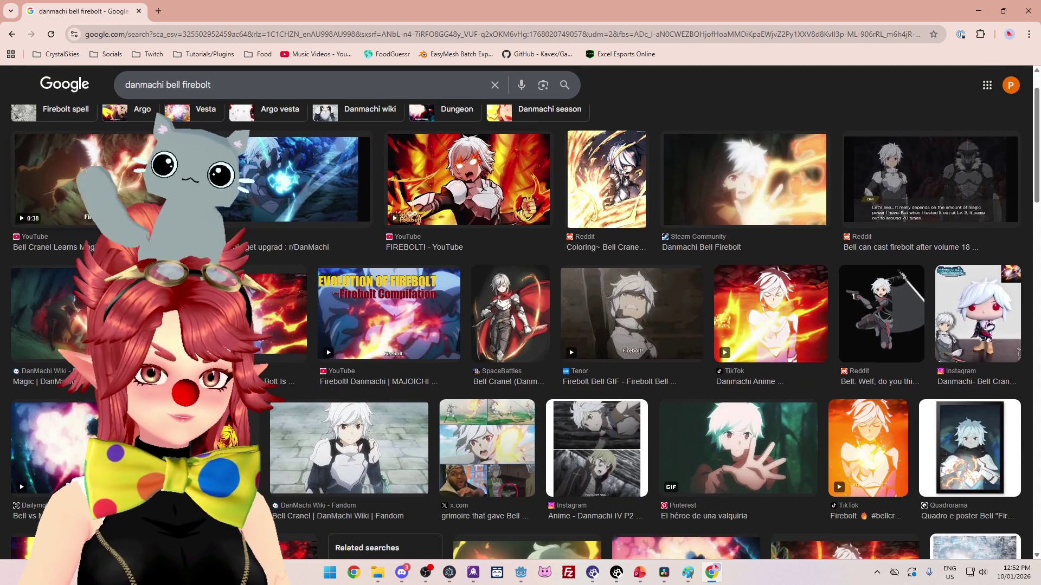
- Watch the first YouTube Firebolt video, seeking to its Firebolt scene, then close the tab and browser
click(59, 217)
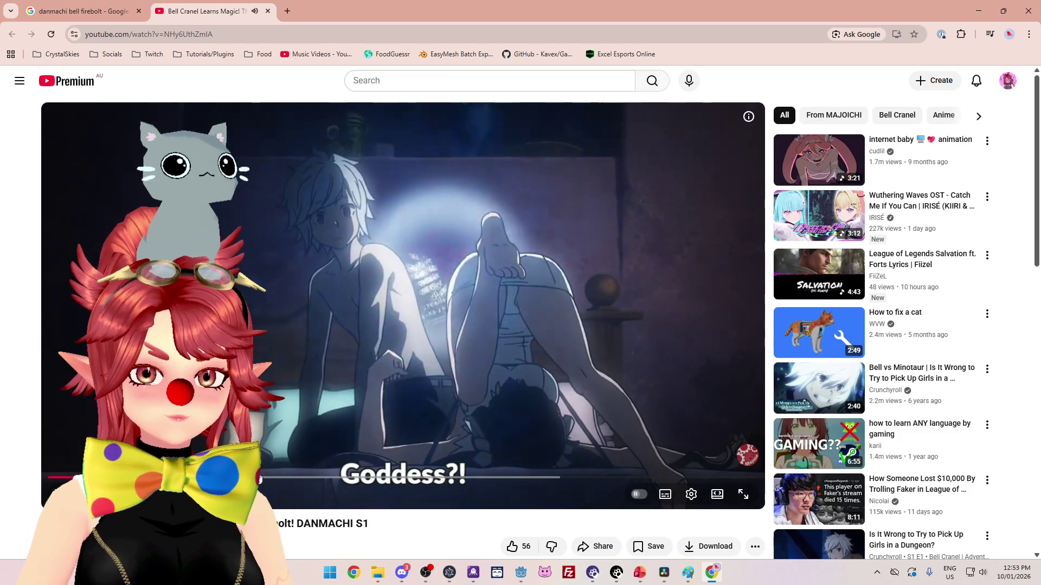
click(354, 478)
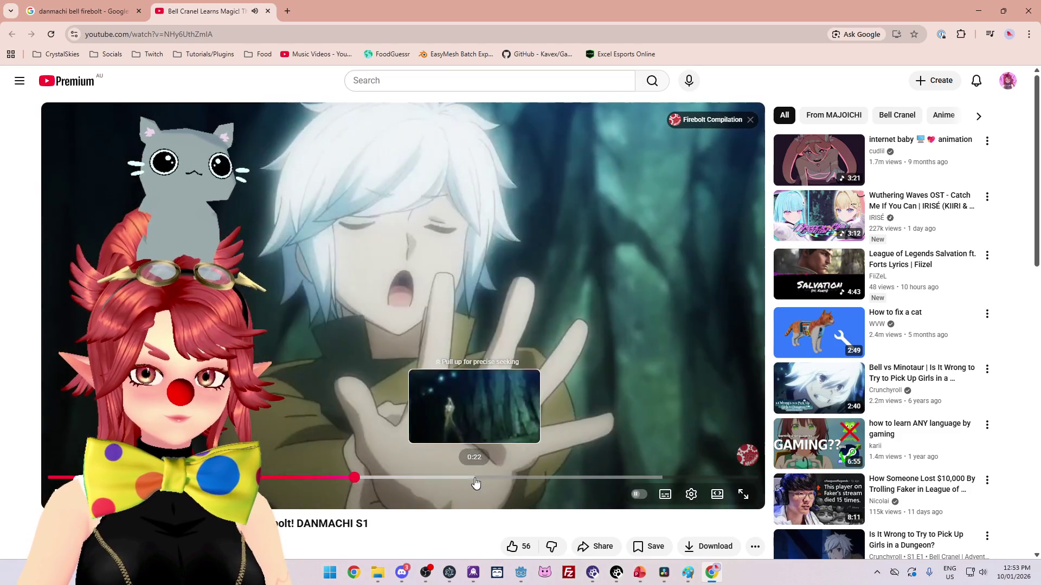
click(476, 478)
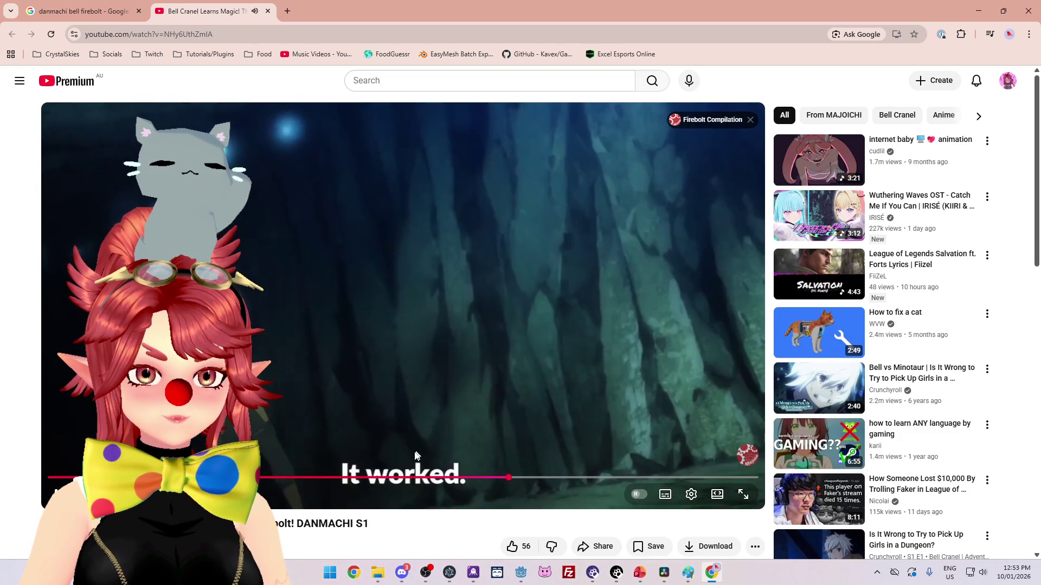
drag(434, 478, 370, 482)
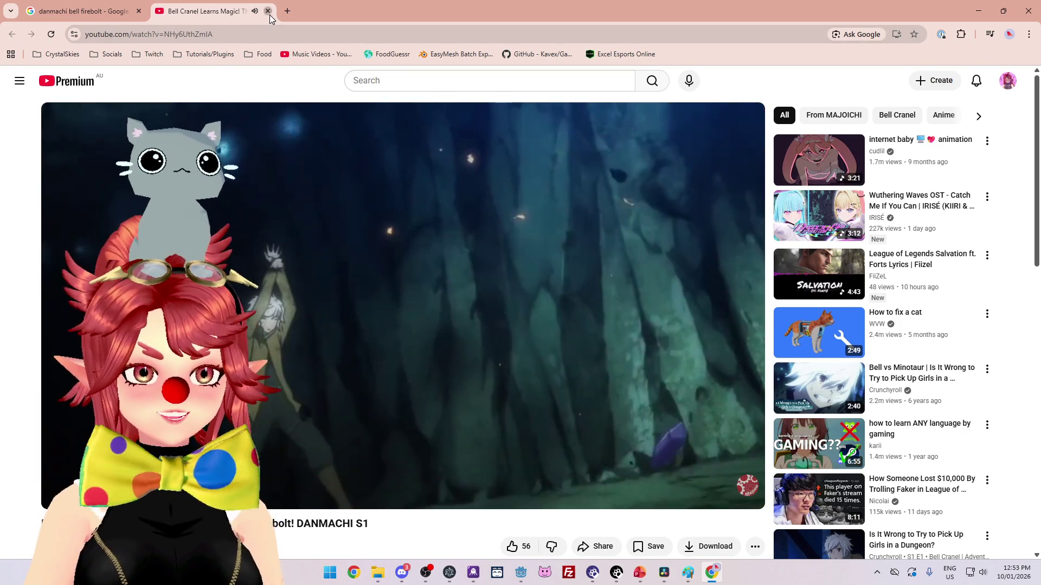
click(268, 11)
click(1034, 17)
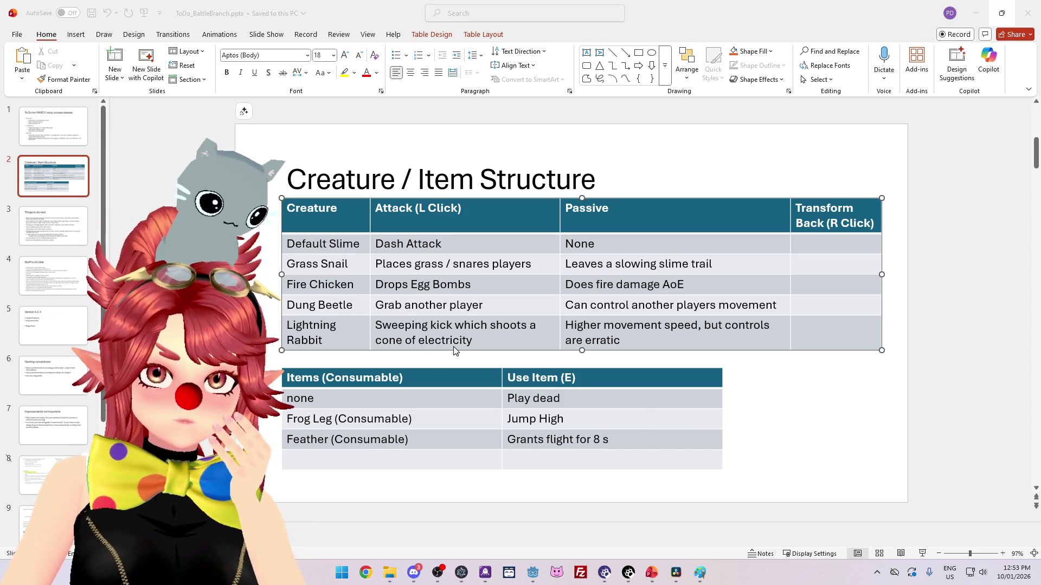
- Try renaming to 'Fire' and clearing the attack text, then undo both edits back to Lightning Rabbit
double_click(311, 325)
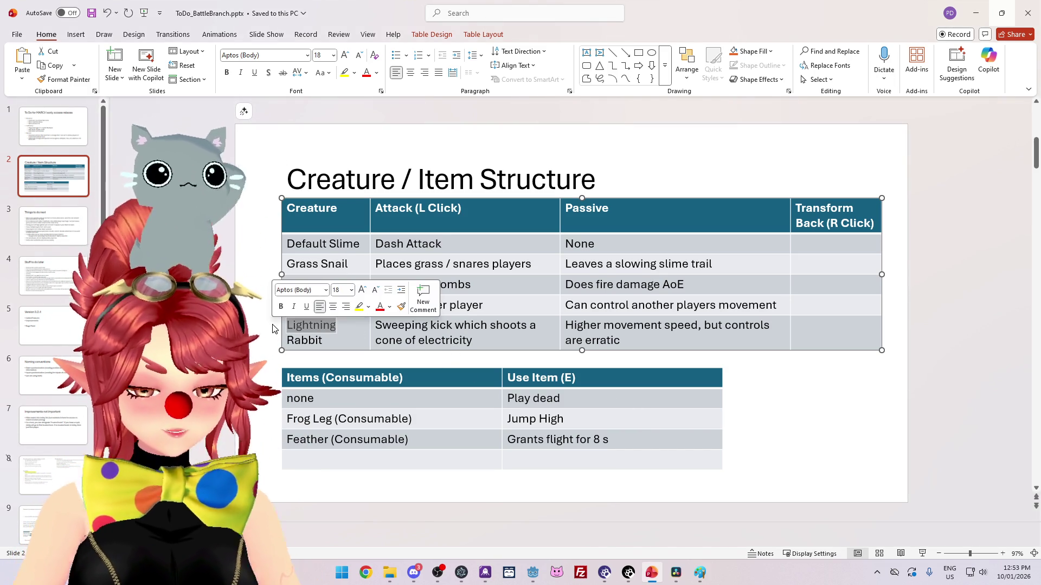
text(Fire)
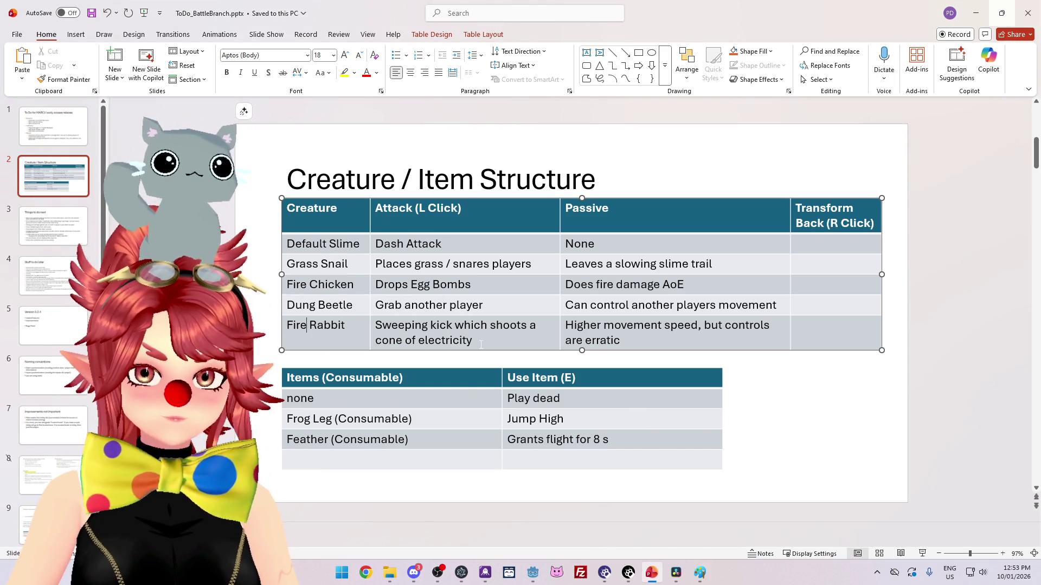
triple_click(481, 344)
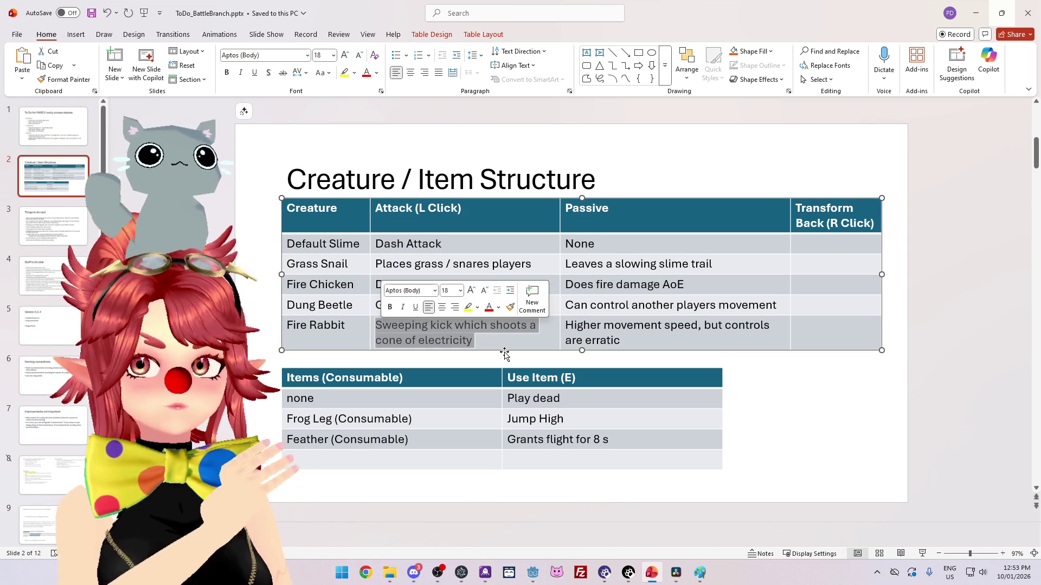
key(BackSpace)
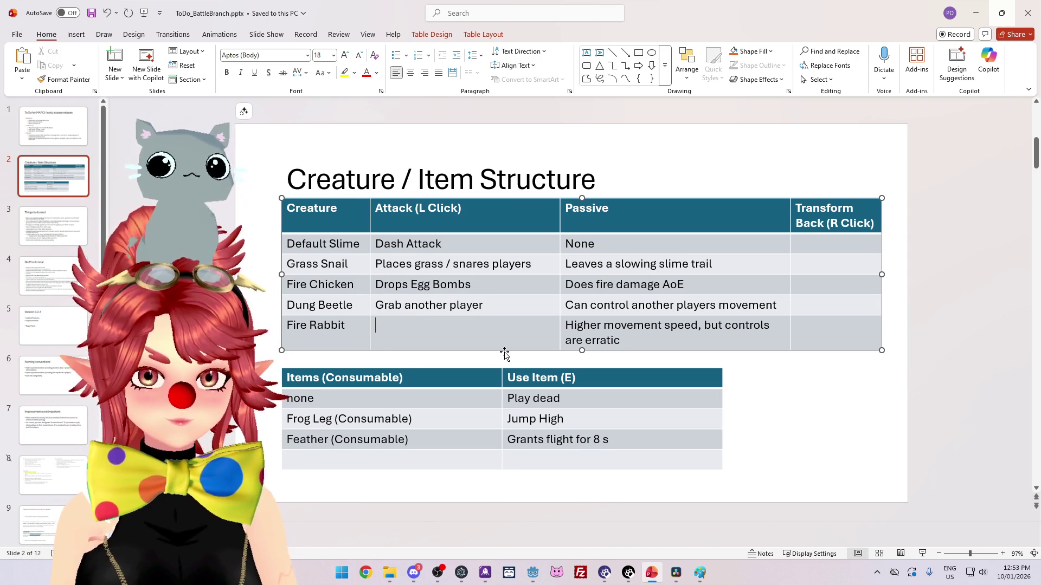
key(ctrl+z)
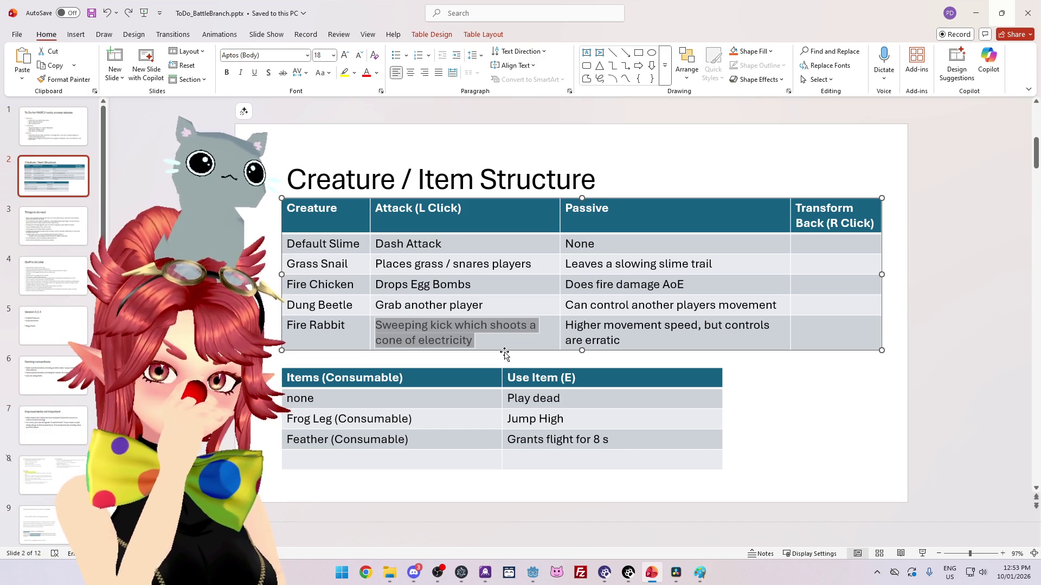
key(ctrl+z)
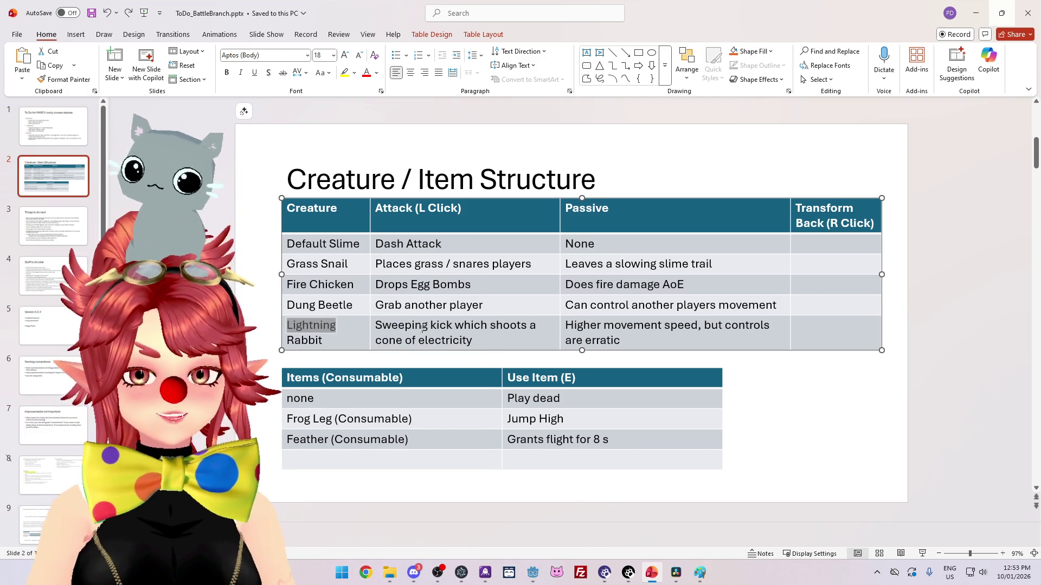
click(497, 334)
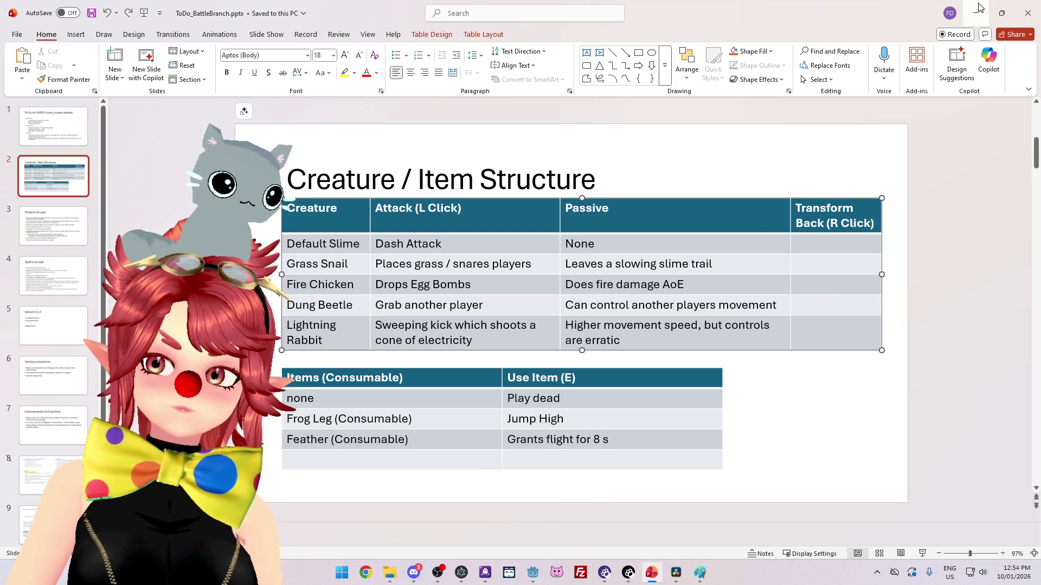
- Show the 'To Do for MARCH early access release' slide, then minimize PowerPoint
click(51, 130)
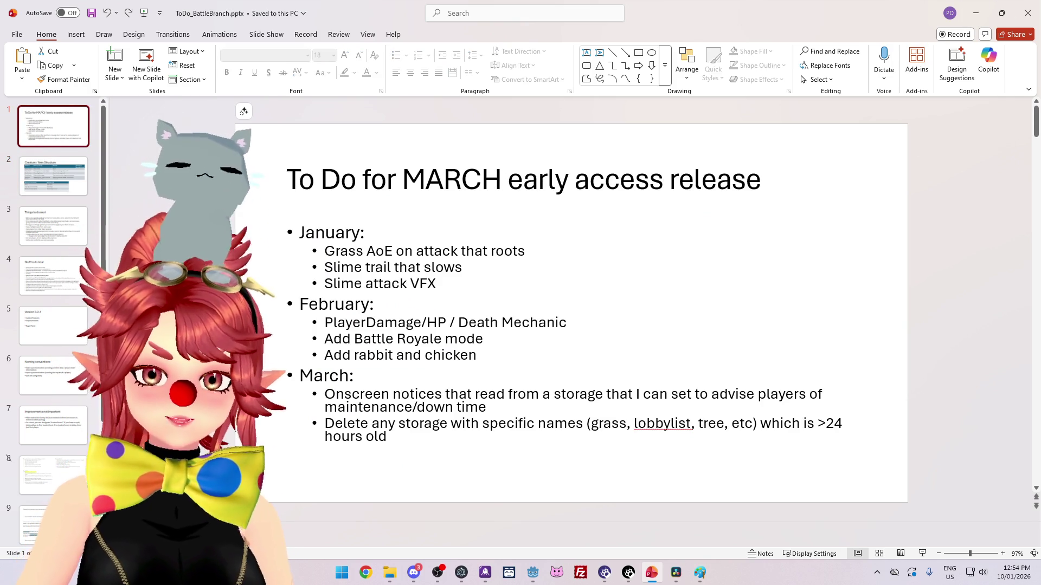
click(975, 13)
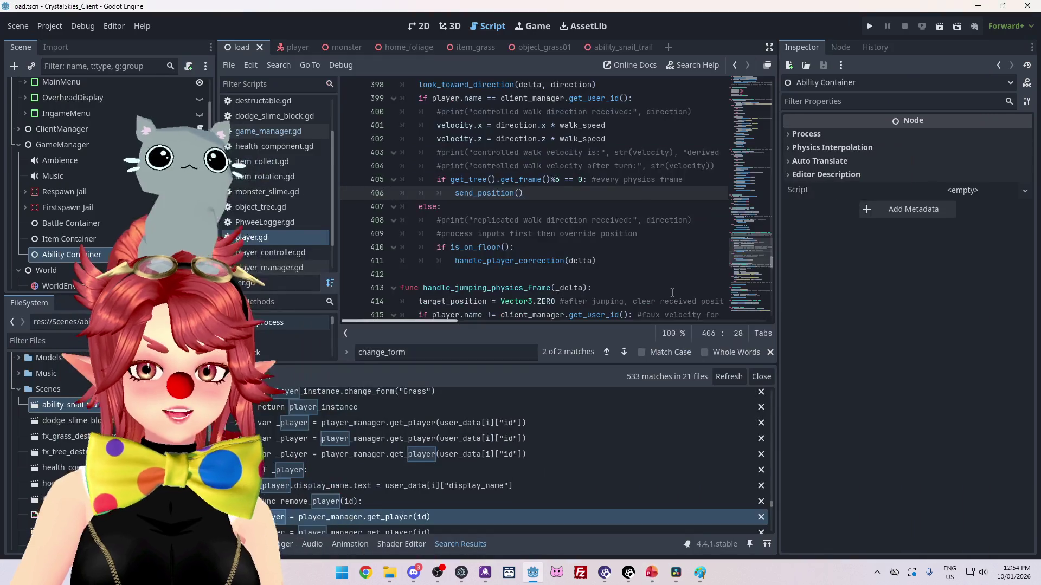
- Review the send_position() call on line 406 of player.gd, then bring nk_lobbyhandler.ts up in Notepad
click(540, 167)
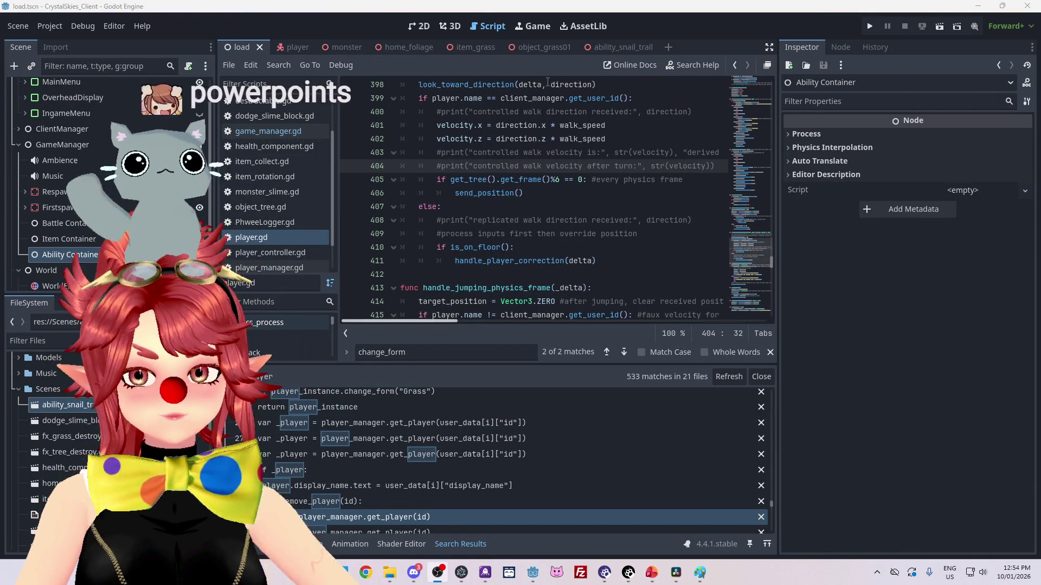
click(599, 193)
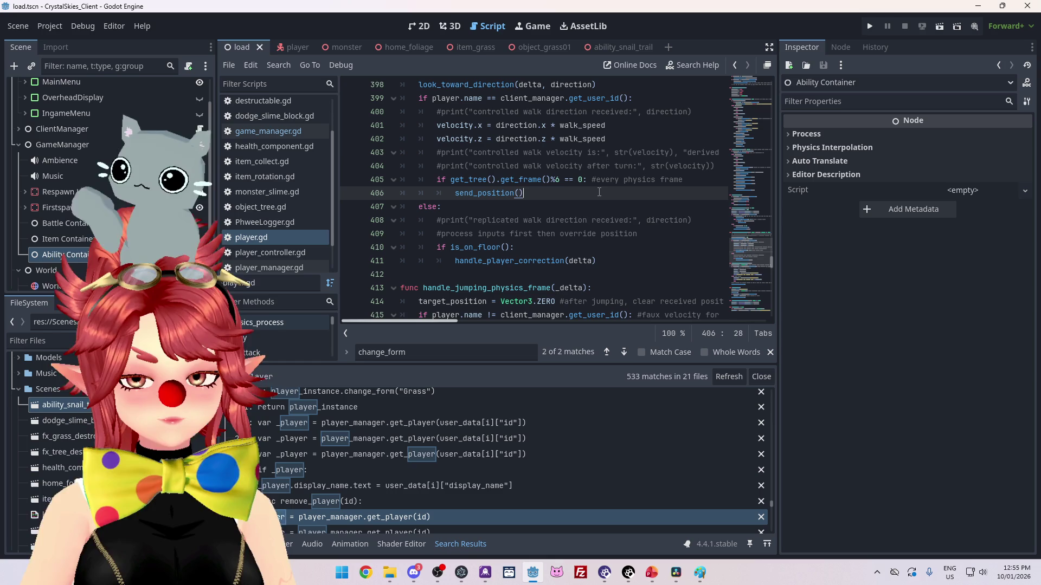
scroll(582, 186, down, 5)
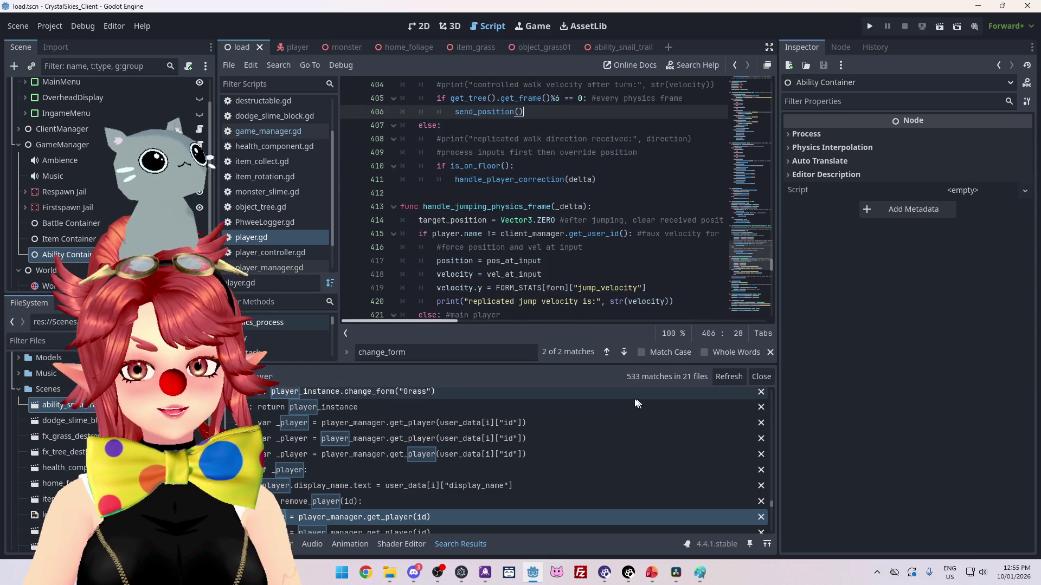
scroll(567, 225, up, 6)
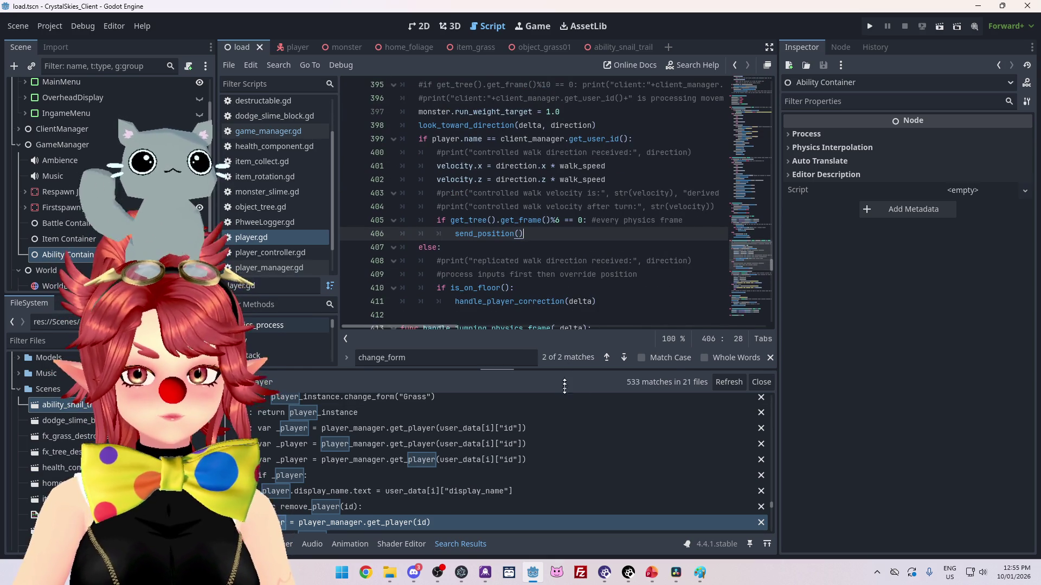
drag(568, 372, 567, 429)
scroll(553, 254, down, 1)
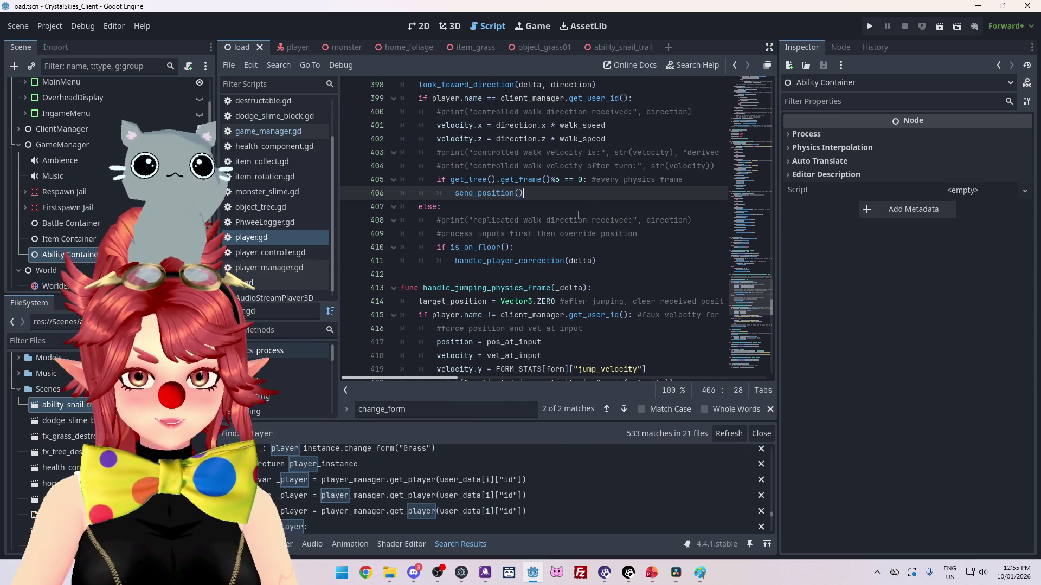
scroll(574, 216, up, 4)
scroll(561, 208, down, 3)
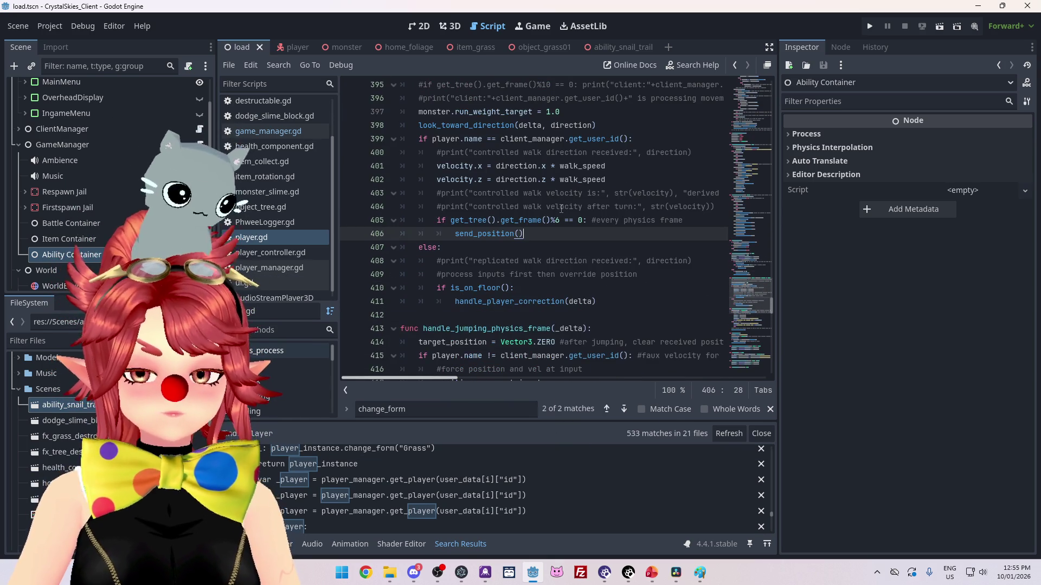
scroll(560, 208, up, 1)
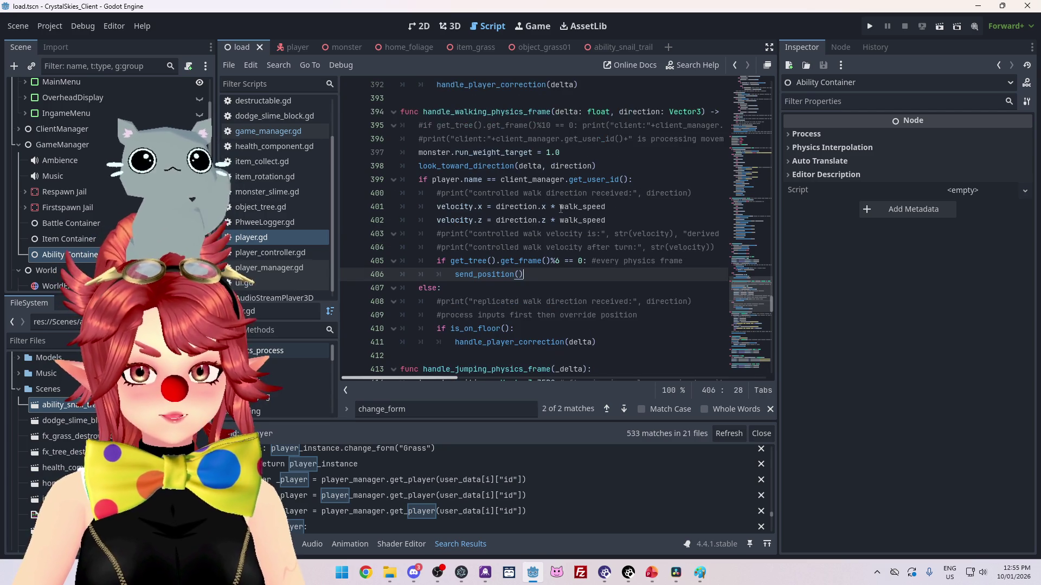
scroll(561, 208, down, 1)
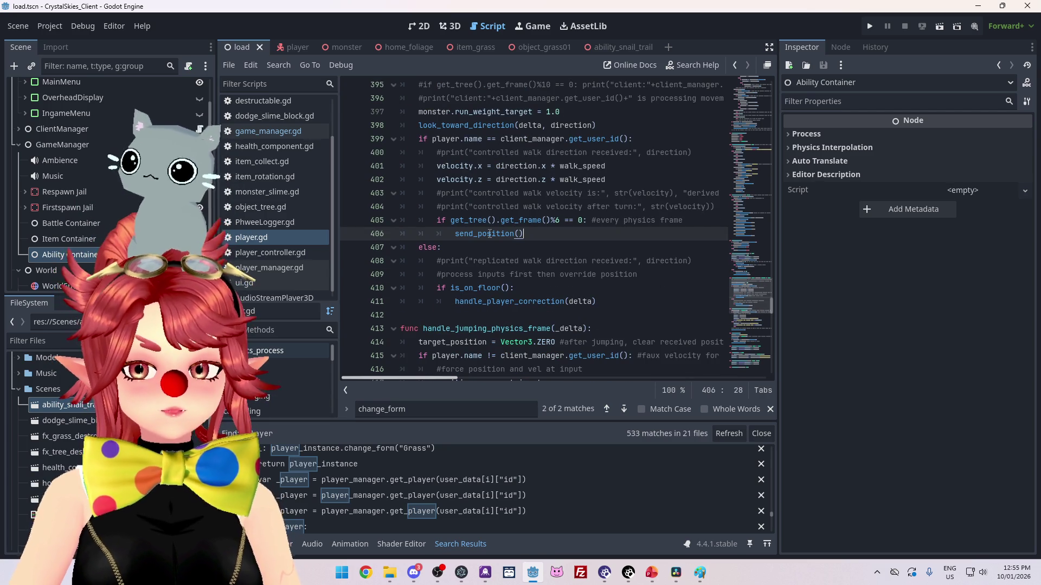
mouse_move(489, 234)
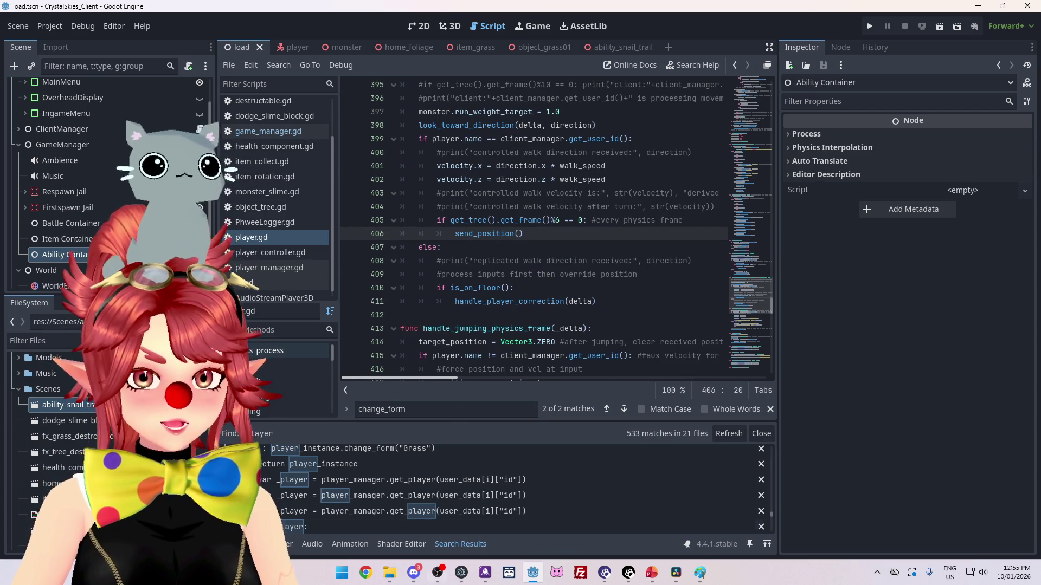
mouse_move(389, 572)
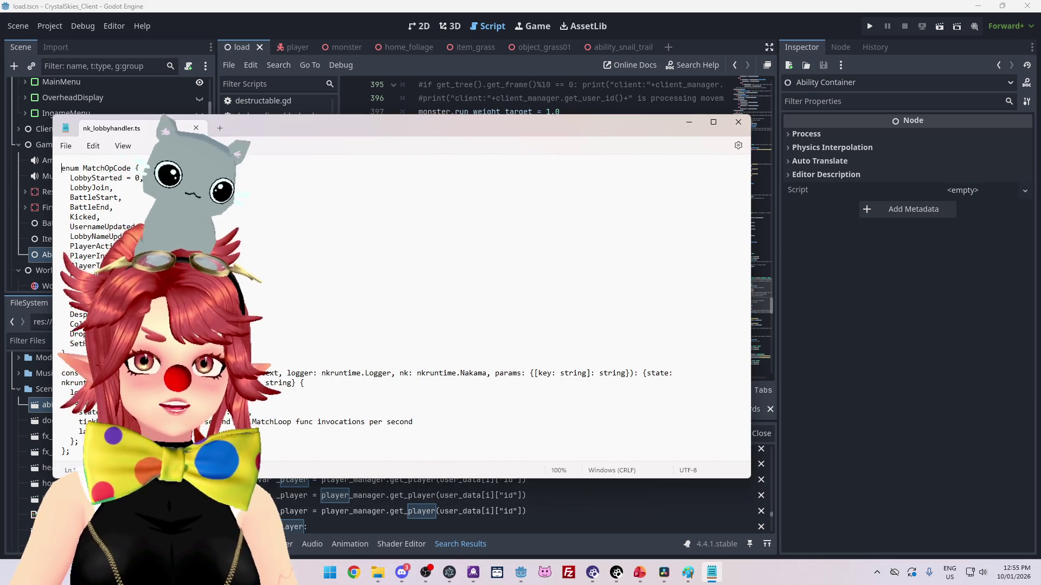
- Move the nk_lobbyhandler.ts Notepad window further to the right
mouse_move(494, 131)
mouse_down()
mouse_move(617, 109)
mouse_move(620, 161)
mouse_move(609, 133)
mouse_up()
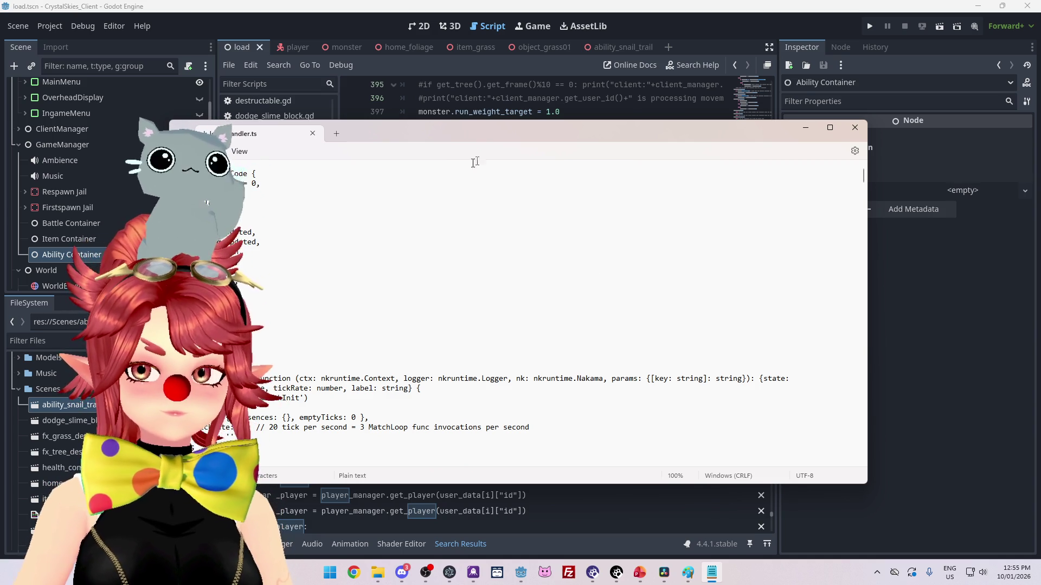
mouse_move(500, 133)
mouse_down()
mouse_move(500, 109)
mouse_move(498, 133)
mouse_up()
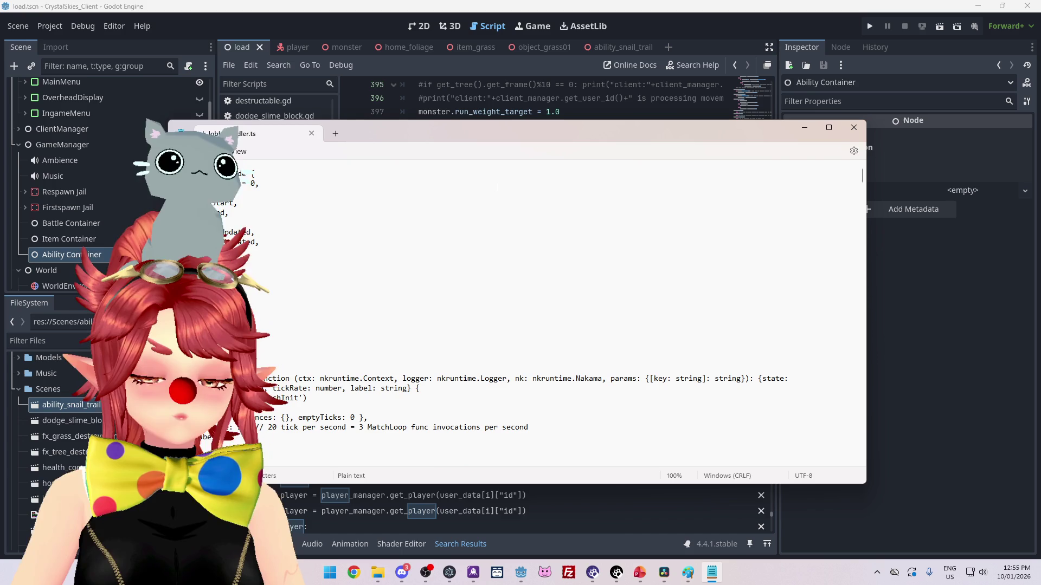
drag(497, 135, 501, 125)
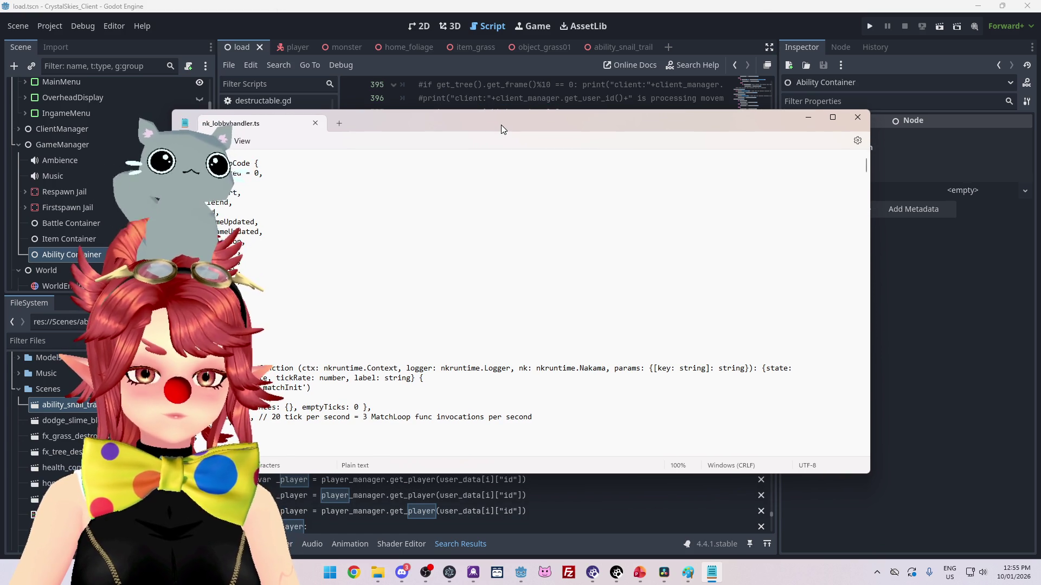
- Scroll down to the opCode message-handling loop with the PlayerTrans broadcast check
scroll(470, 254, down, 4)
scroll(470, 254, down, 20)
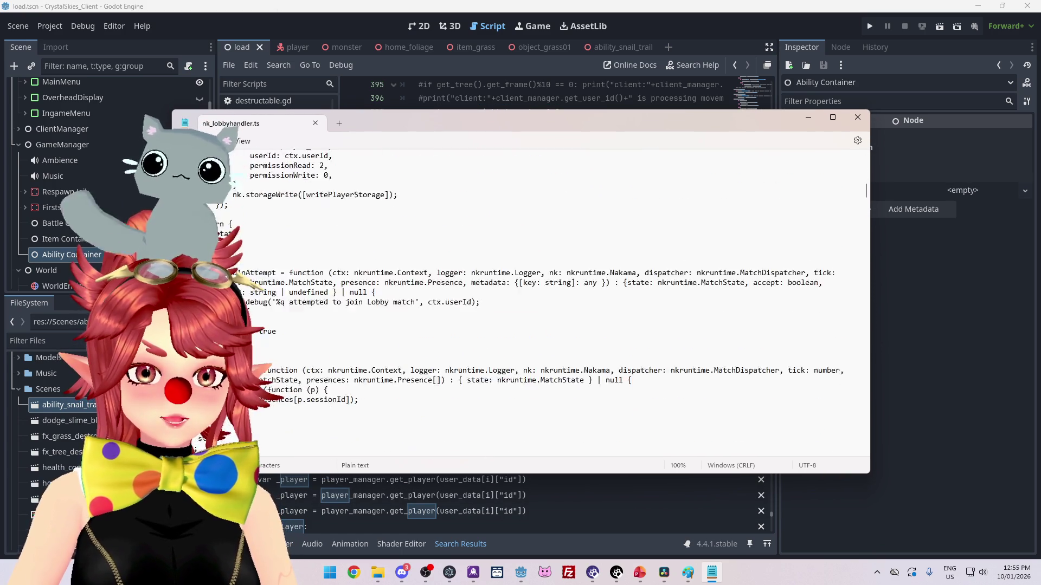
scroll(470, 254, up, 8)
scroll(470, 255, down, 3)
scroll(470, 255, down, 1)
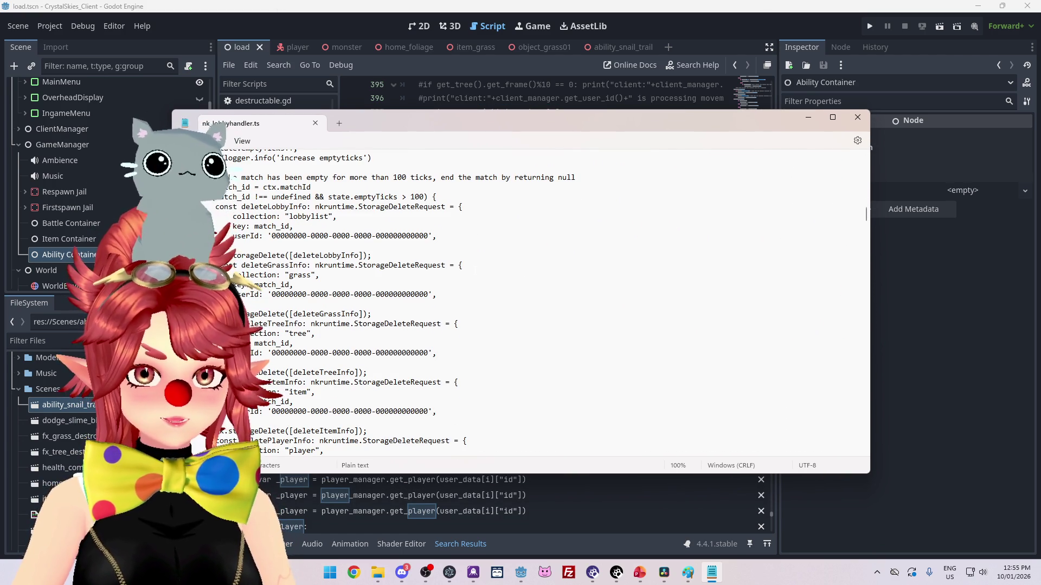
scroll(473, 272, up, 5)
scroll(473, 273, down, 2)
scroll(472, 273, down, 3)
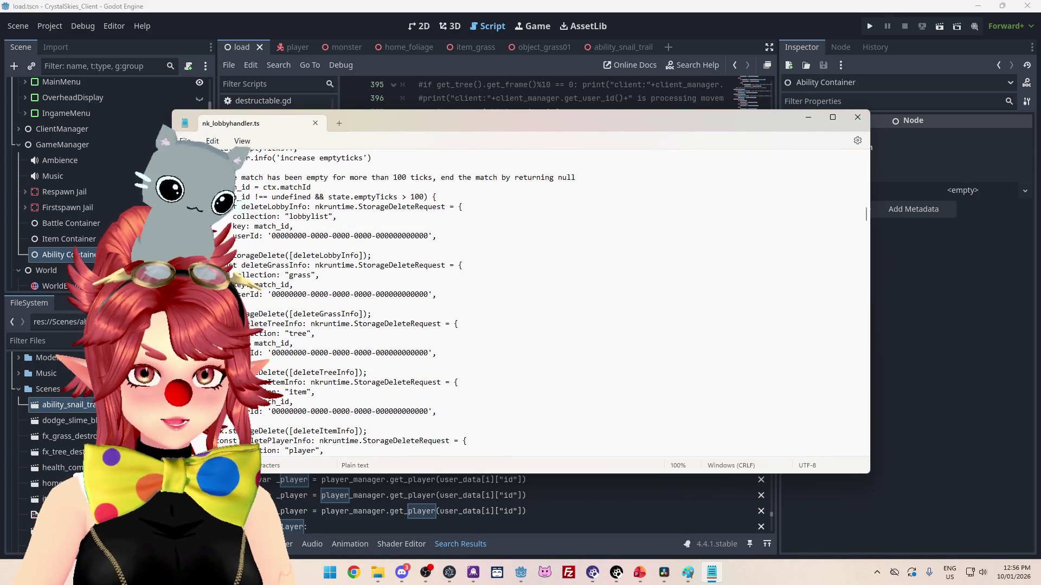
scroll(578, 301, down, 10)
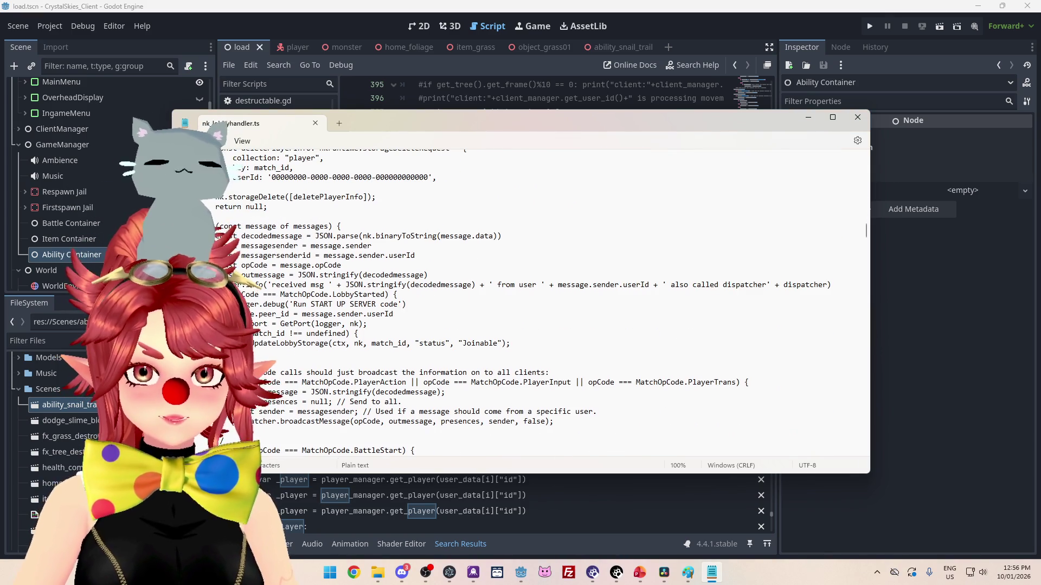
scroll(577, 302, down, 1)
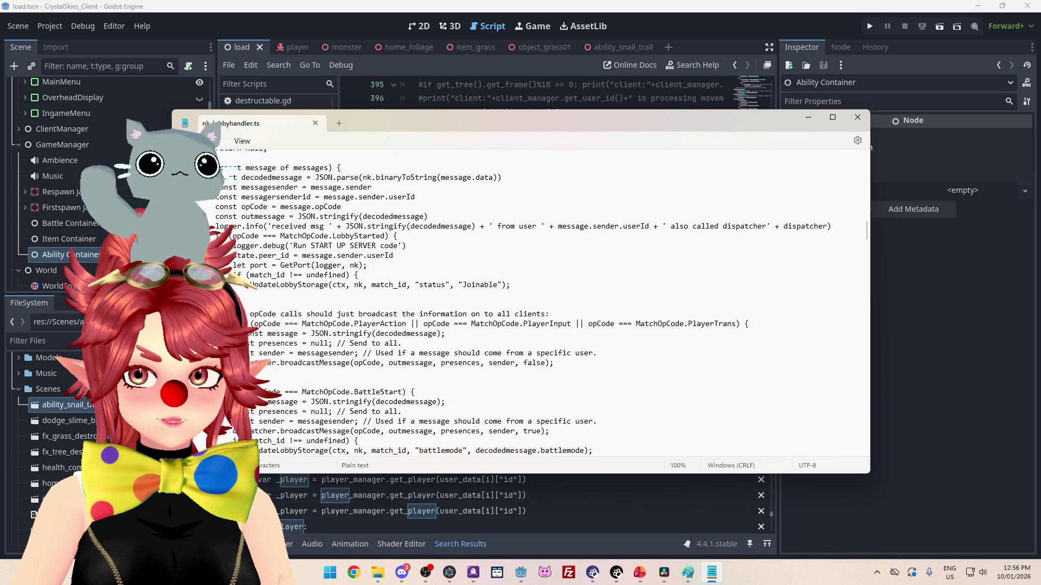
scroll(386, 258, down, 1)
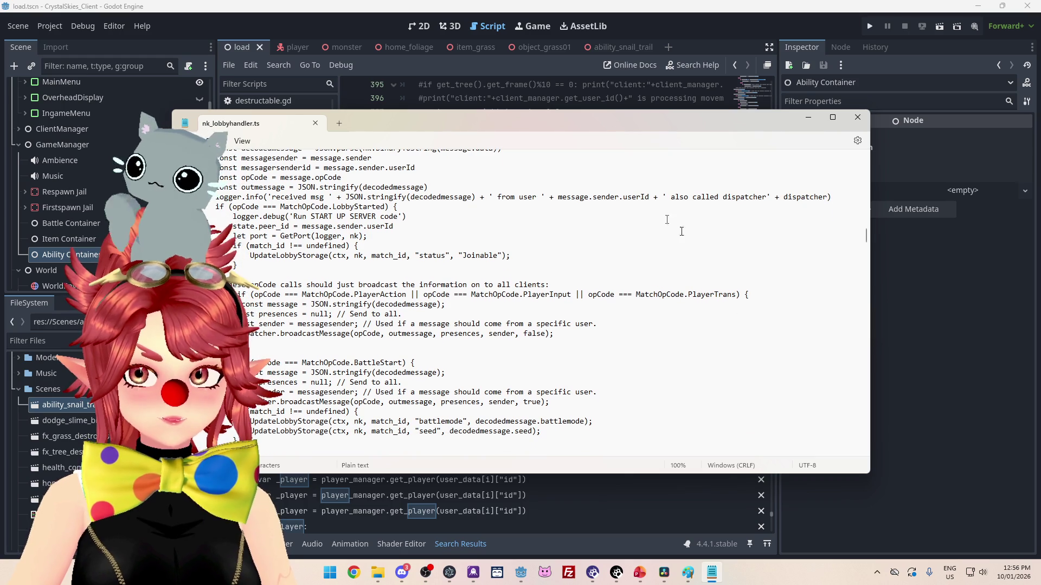
- Return to Godot and jump to the send_position() definition at line 480 of player.gd
click(658, 39)
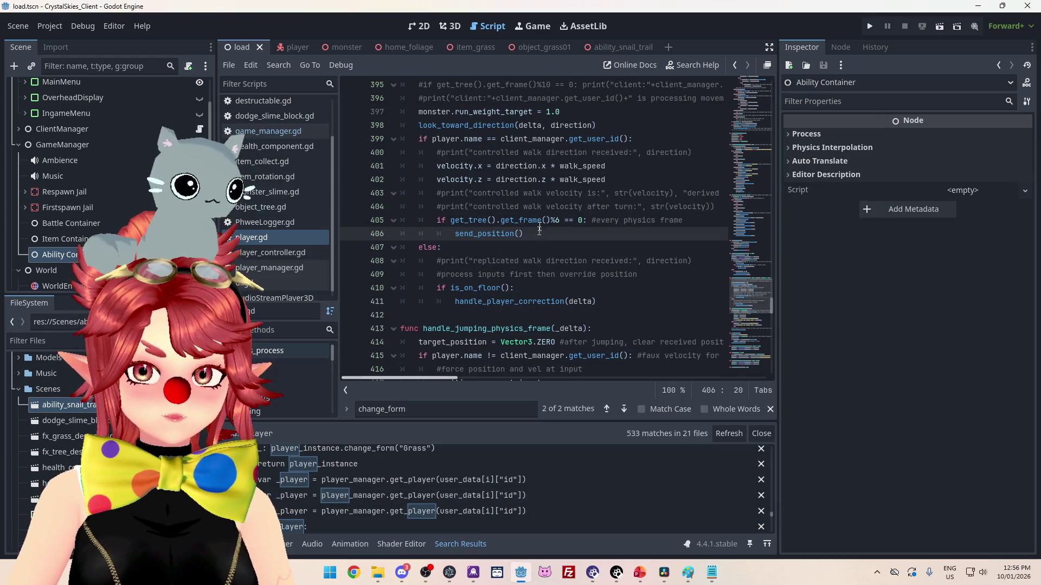
ctrl+click(491, 234)
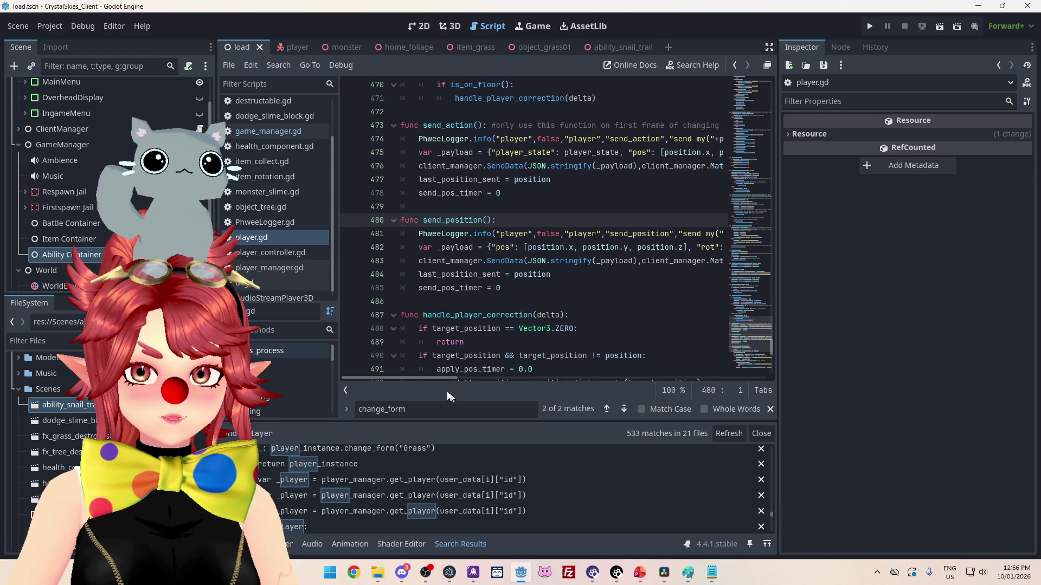
drag(437, 379, 444, 379)
scroll(443, 378, left, 2)
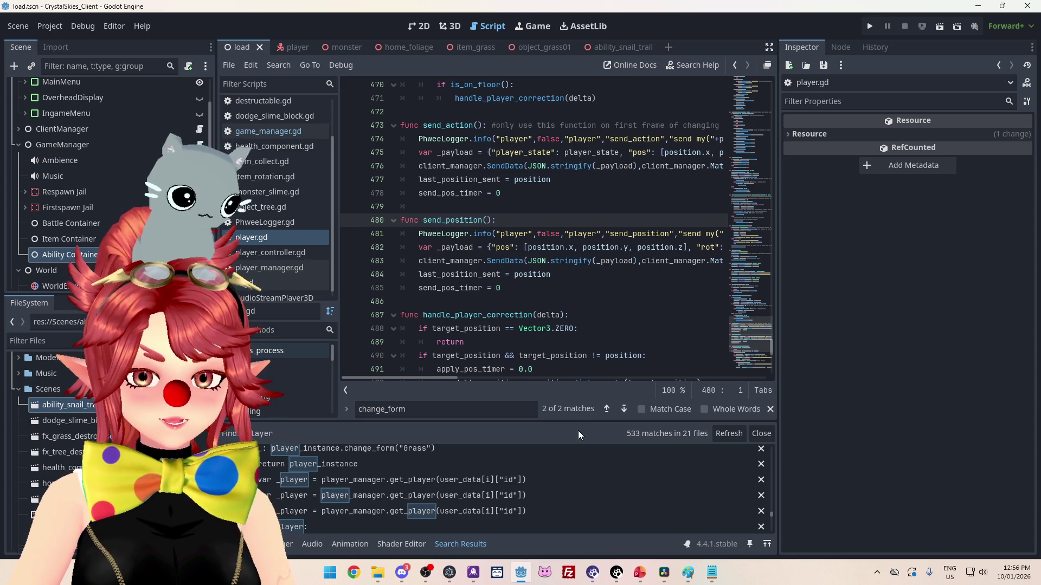
mouse_move(449, 378)
mouse_down()
mouse_move(515, 388)
mouse_move(417, 380)
mouse_move(559, 389)
mouse_move(434, 378)
mouse_up()
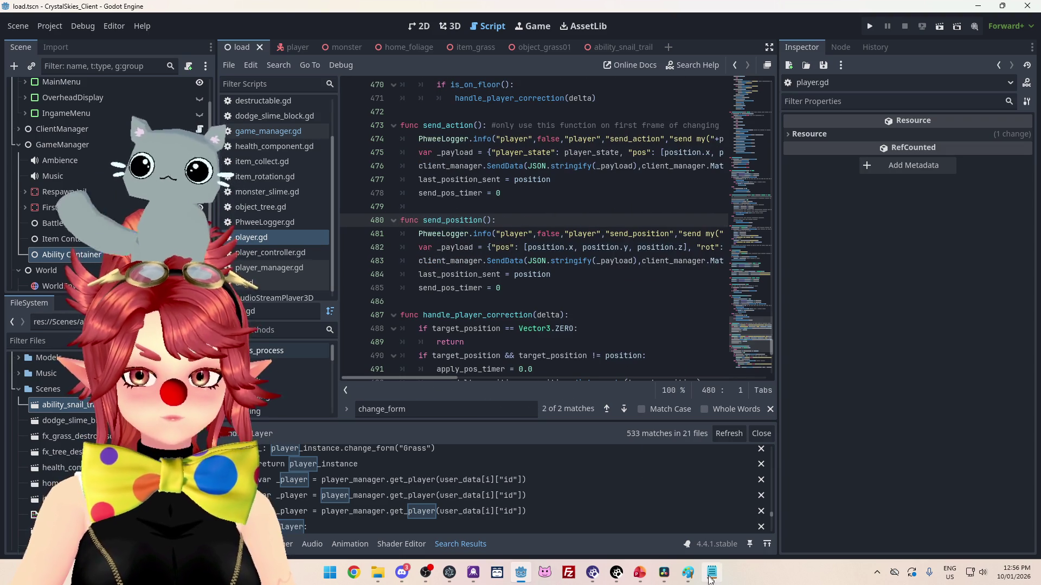
- Bring nk_lobbyhandler.ts forward and select the whole PlayerDeath handler block for copying
click(710, 575)
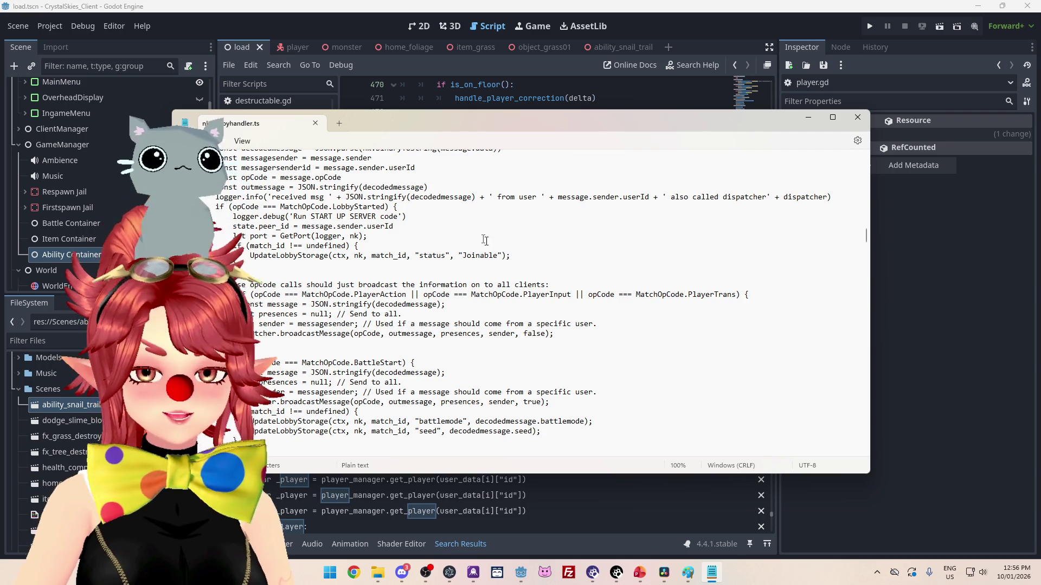
scroll(577, 303, down, 3)
scroll(578, 302, up, 6)
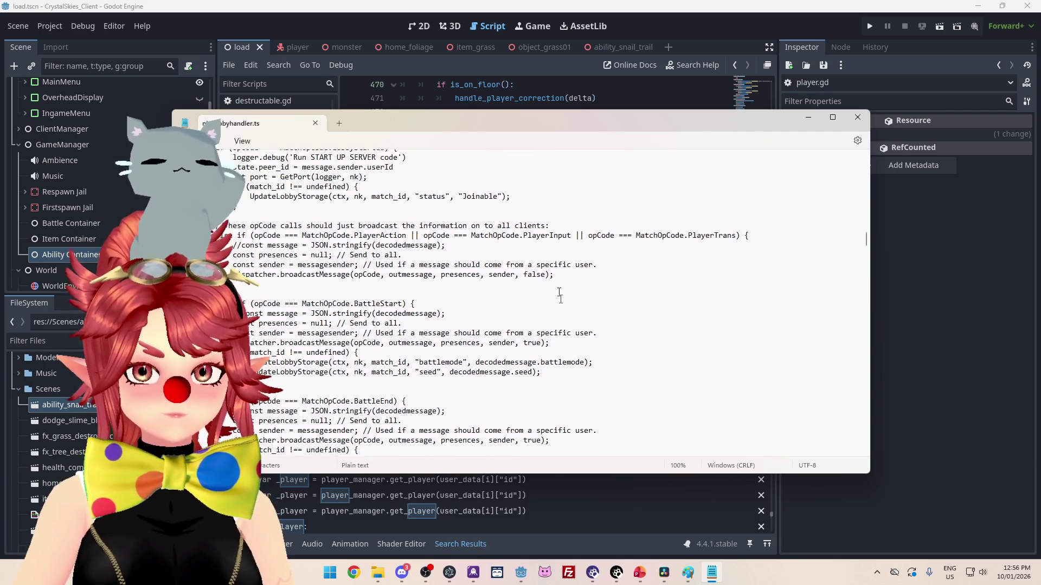
scroll(520, 298, up, 15)
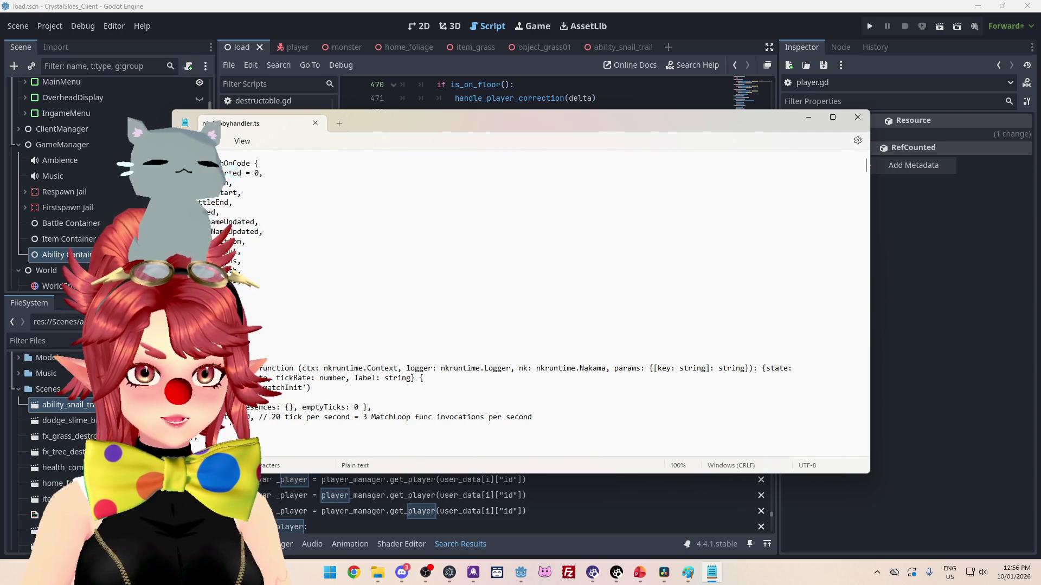
scroll(542, 303, down, 15)
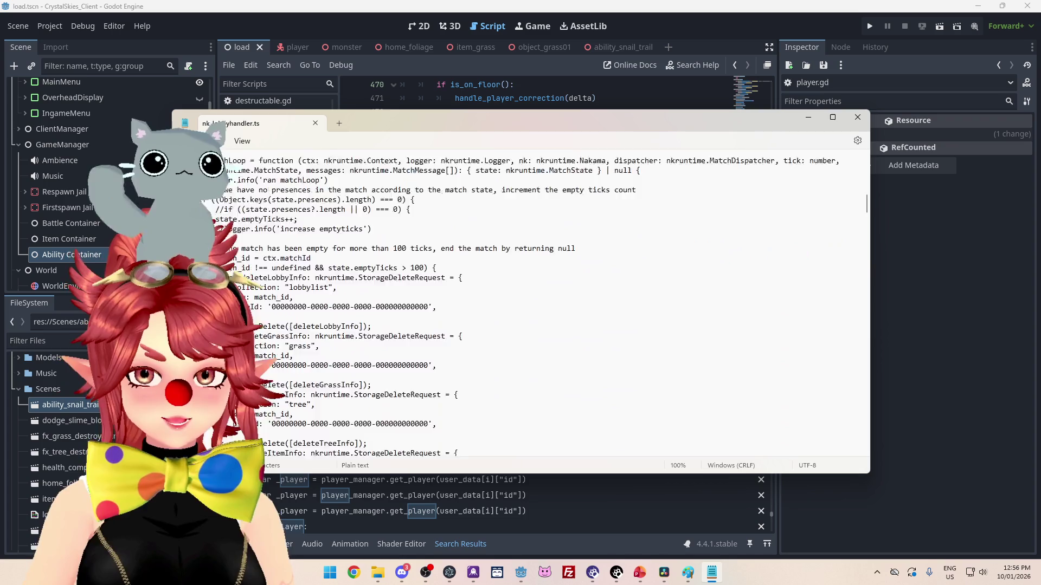
scroll(400, 305, down, 10)
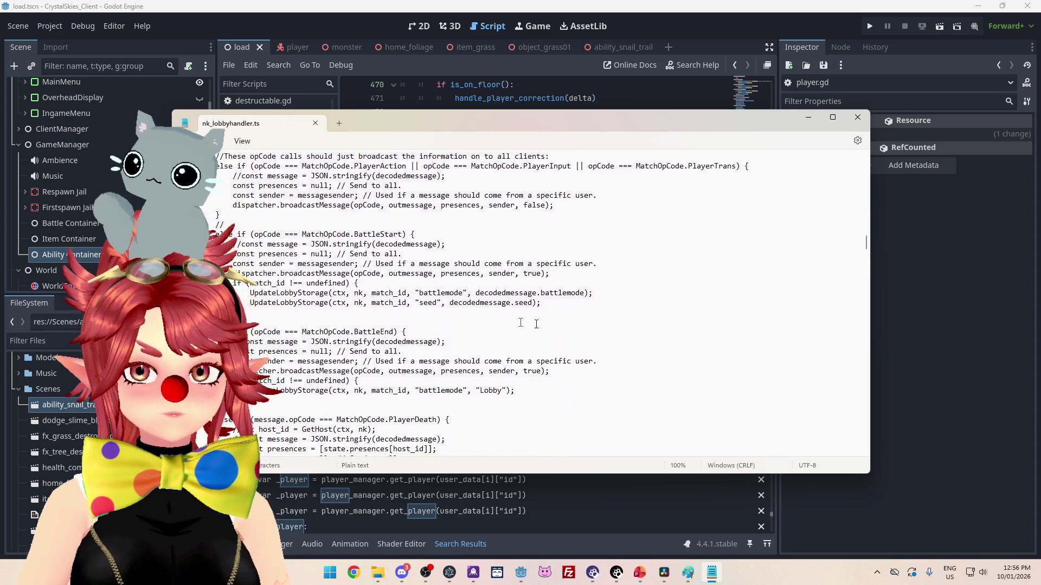
scroll(400, 305, up, 1)
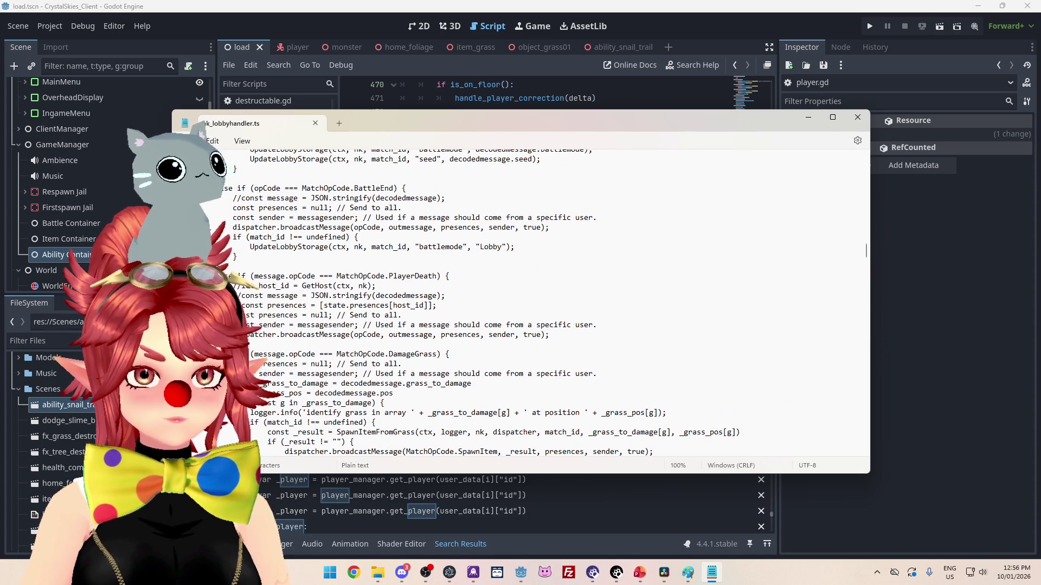
mouse_move(553, 334)
mouse_down()
mouse_move(238, 305)
mouse_move(238, 276)
mouse_up()
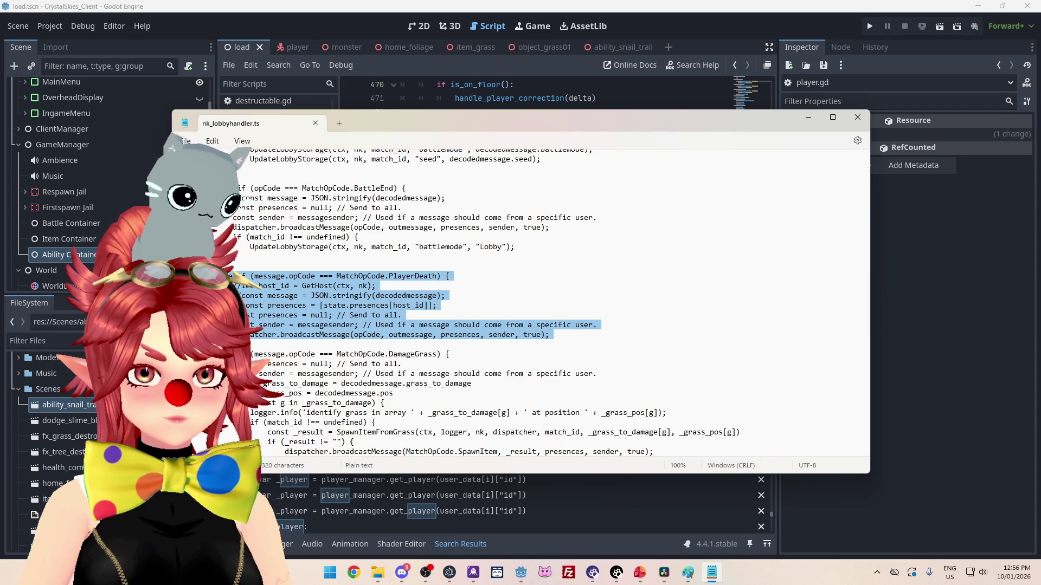
click(866, 250)
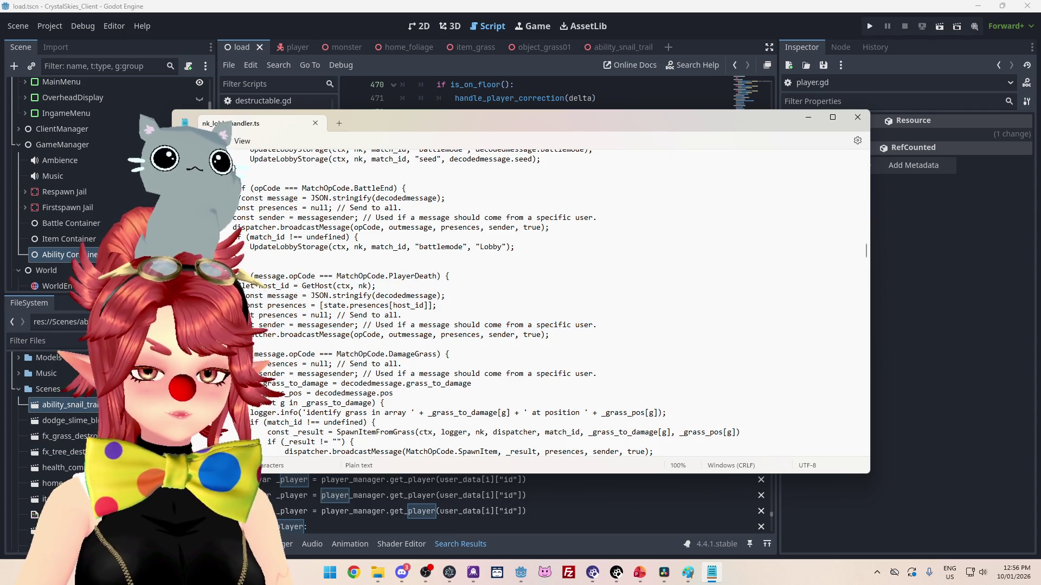
- Paste a copy of the PlayerDeath handler and change its opcode check to MatchOpCode.PlayerTrans
key(ctrl+z)
key(ctrl+v)
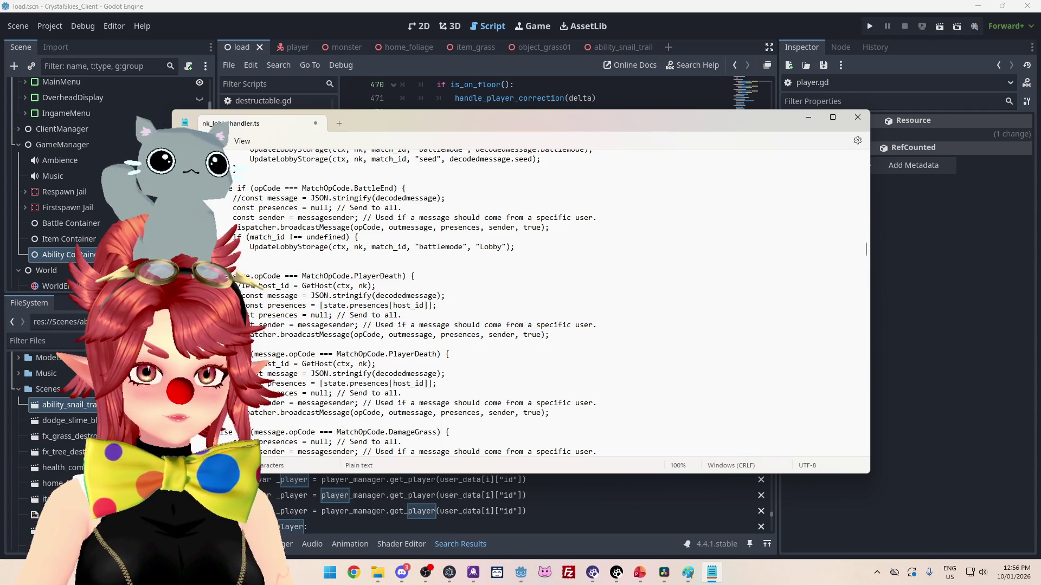
text(message.)
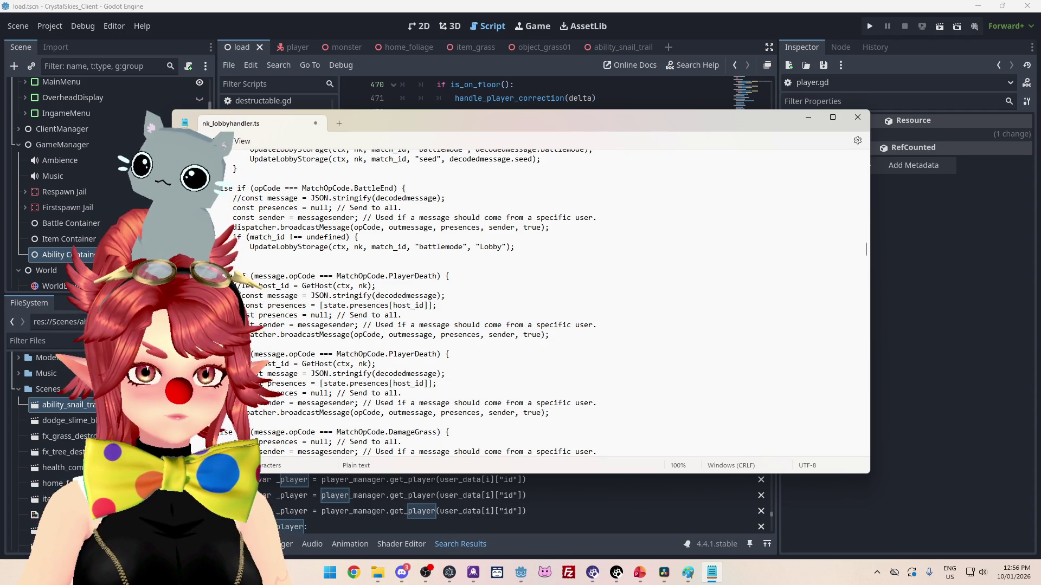
drag(415, 276, 435, 276)
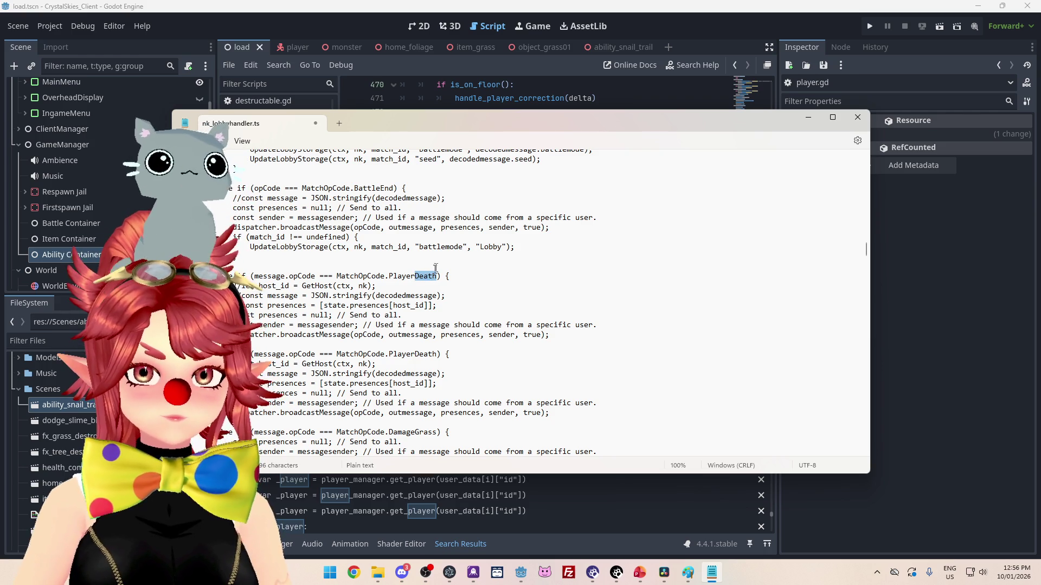
text(Trans)
- Delete '|| opCode === MatchOpCode.PlayerTrans' from the PlayerAction/PlayerInput condition
scroll(582, 330, up, 2)
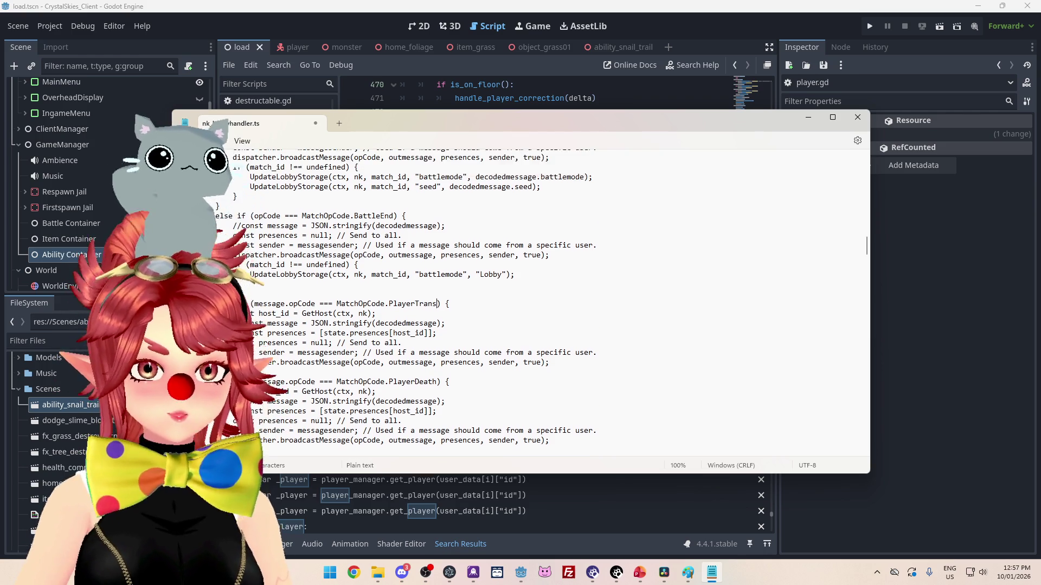
scroll(583, 330, up, 8)
mouse_move(740, 315)
mouse_down()
mouse_move(314, 314)
mouse_move(574, 315)
mouse_up()
key(BackSpace)
scroll(566, 343, down, 1)
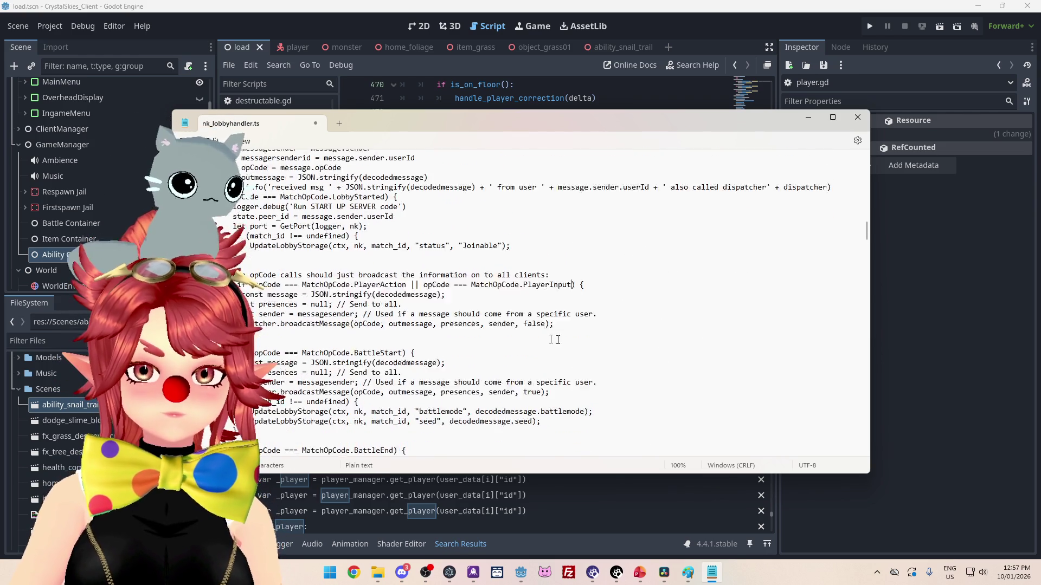
scroll(567, 343, down, 13)
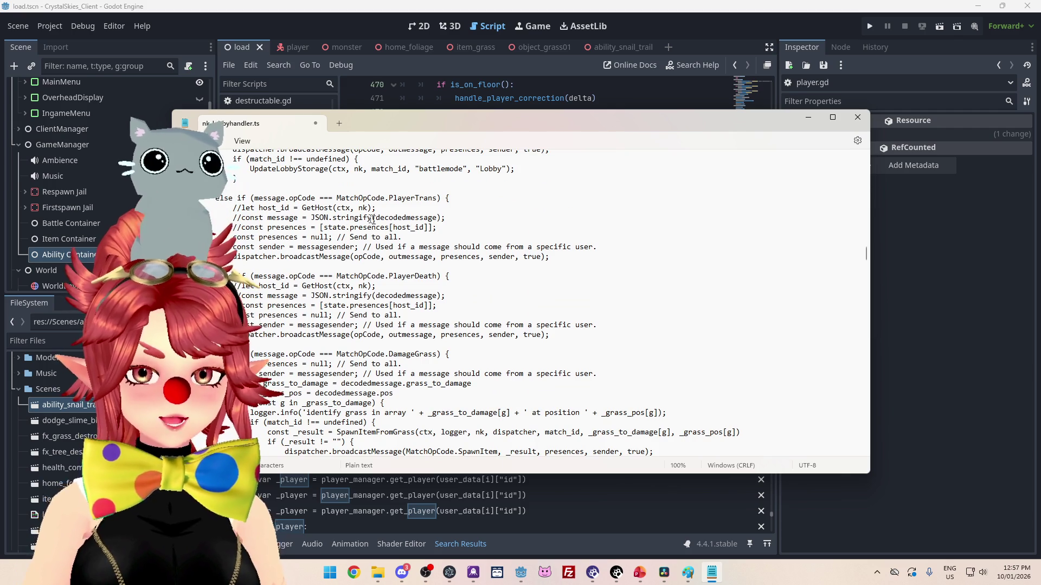
scroll(246, 254, up, 1)
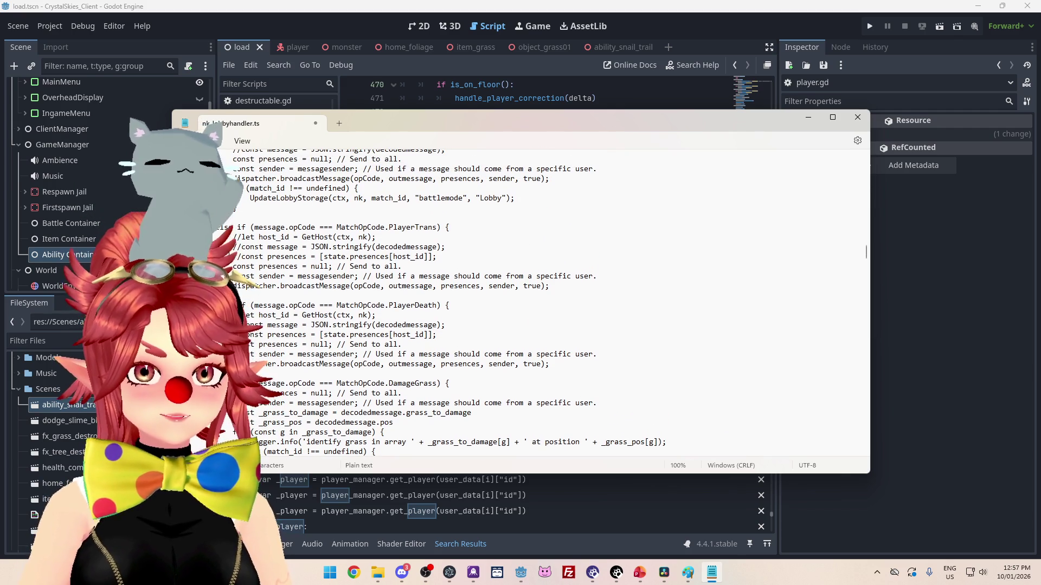
drag(438, 257, 233, 237)
- Remove the three commented lines from the PlayerTrans branch and add '//check if player form is snail.' after the broadcast
key(Delete)
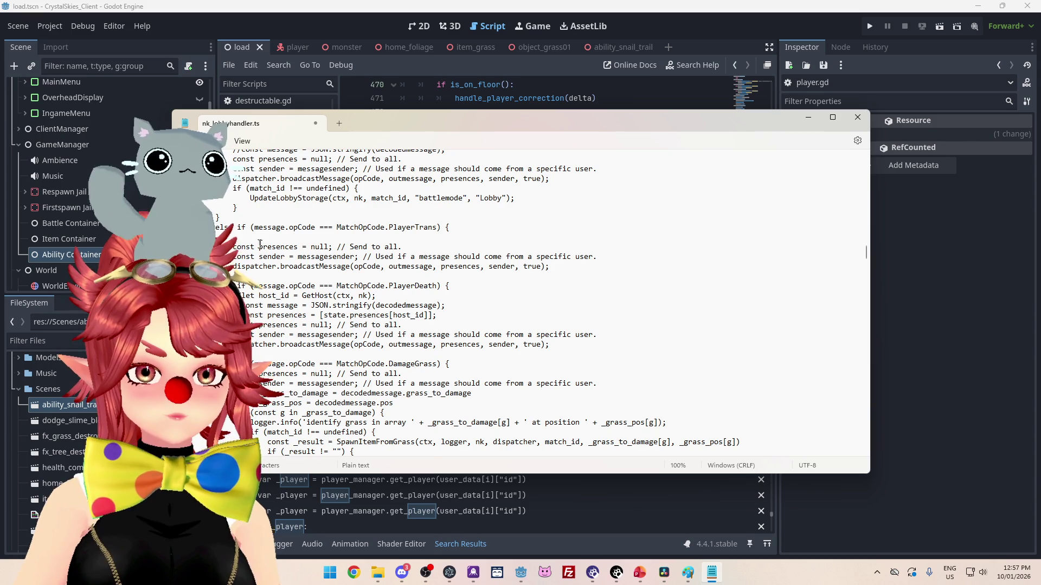
key(Tab)
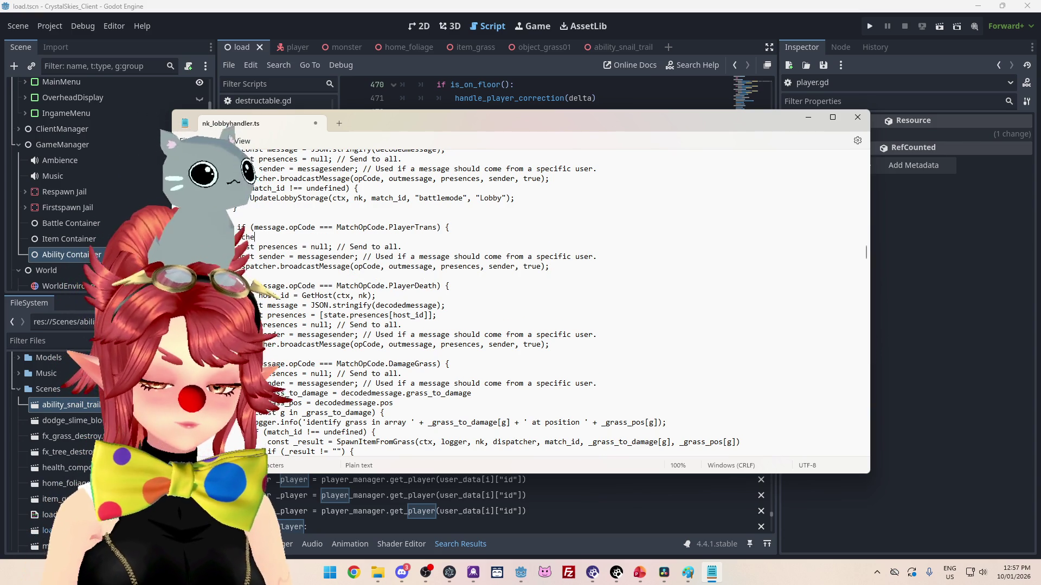
text(is s)
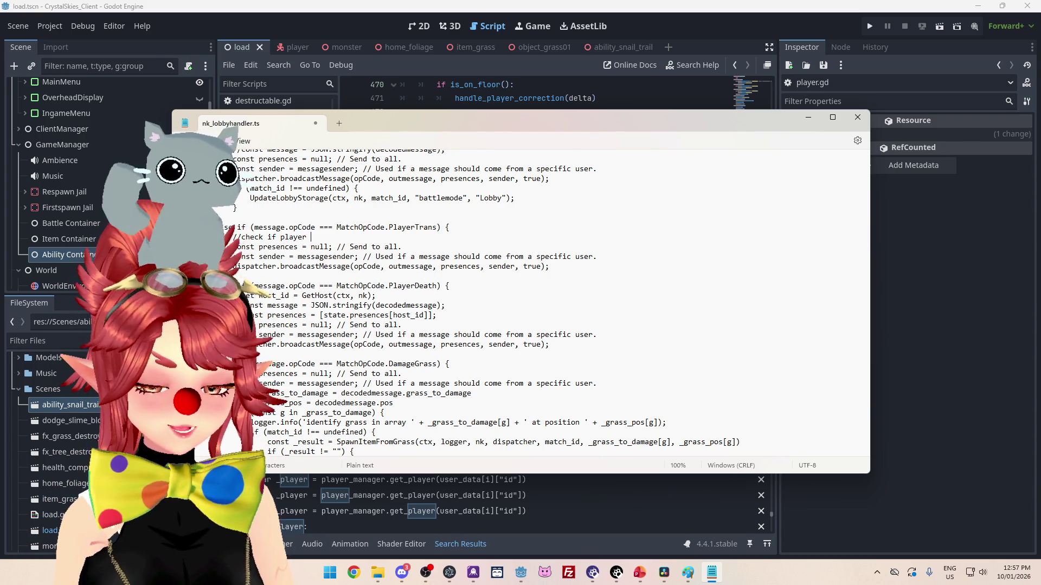
text(nail.)
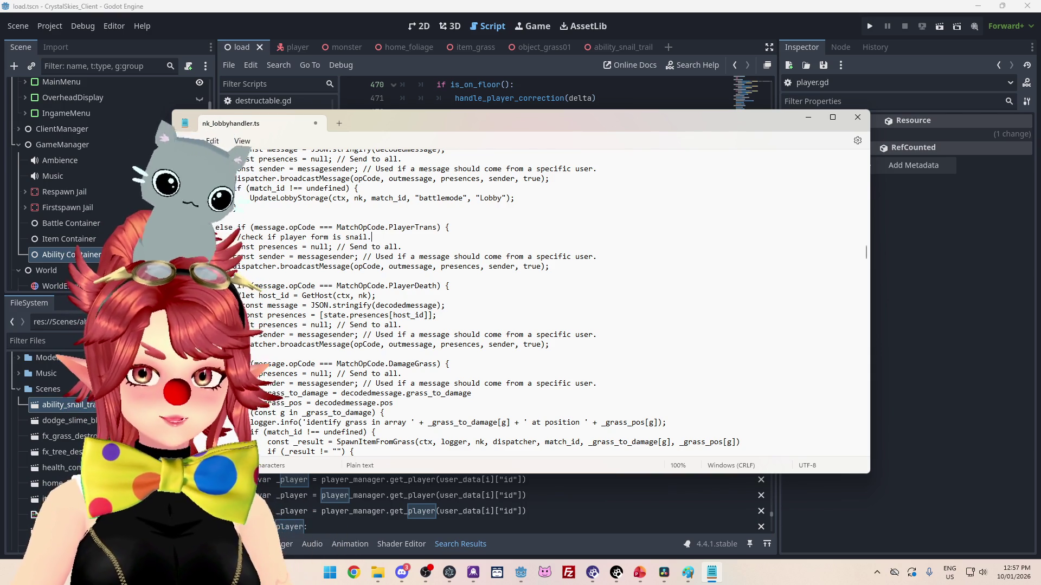
drag(381, 237, 250, 237)
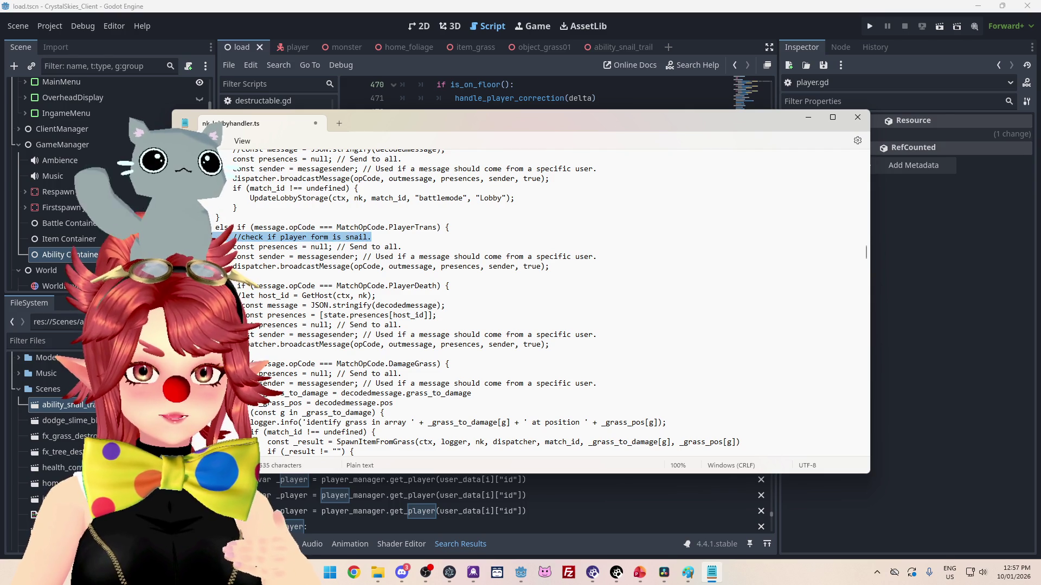
key(BackSpace)
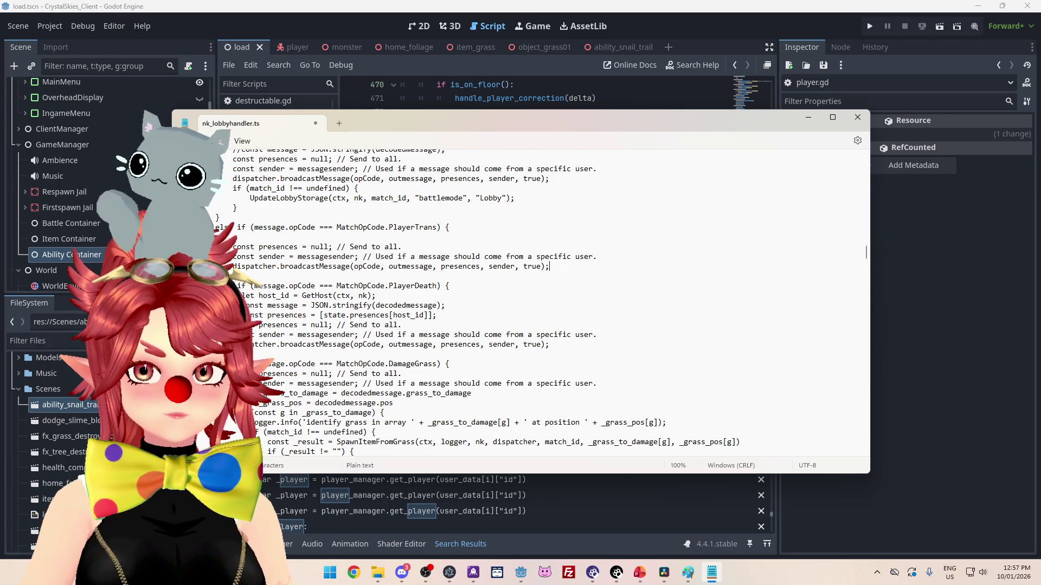
key(ctrl+z)
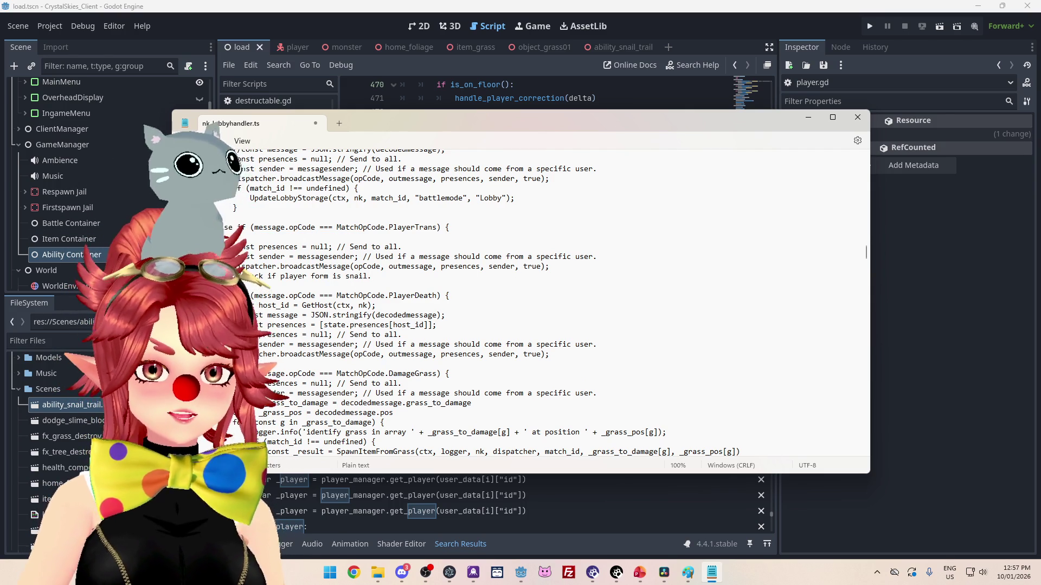
- Add the comment '//send broadcast requesting trail spawn' below the snail-check comment
key(BackSpace)
triple_click(375, 268)
click(375, 268)
triple_click(375, 268)
click(389, 270)
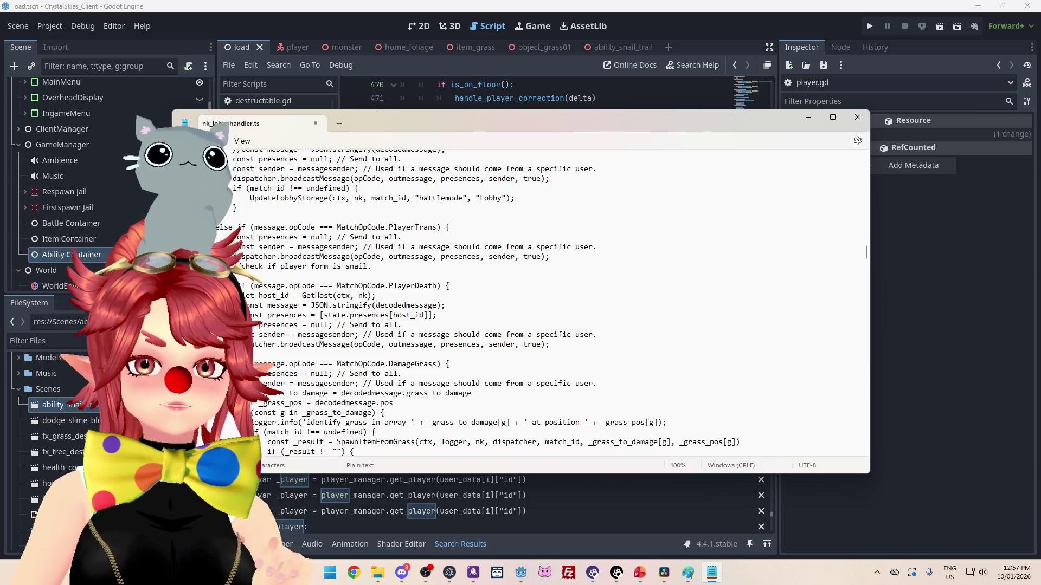
key(Return)
key(Tab)
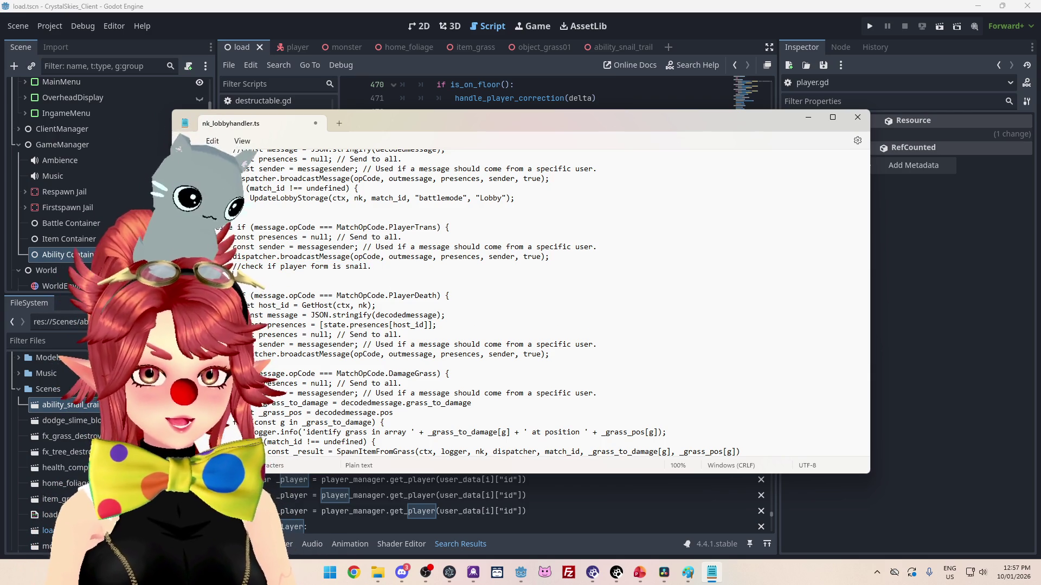
text(nd broad)
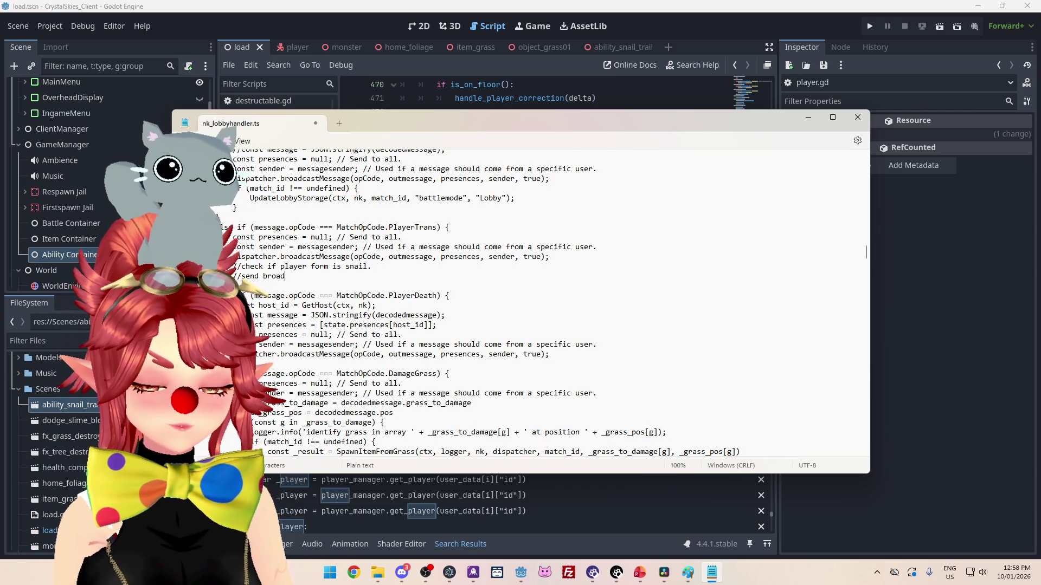
text(cast requesti)
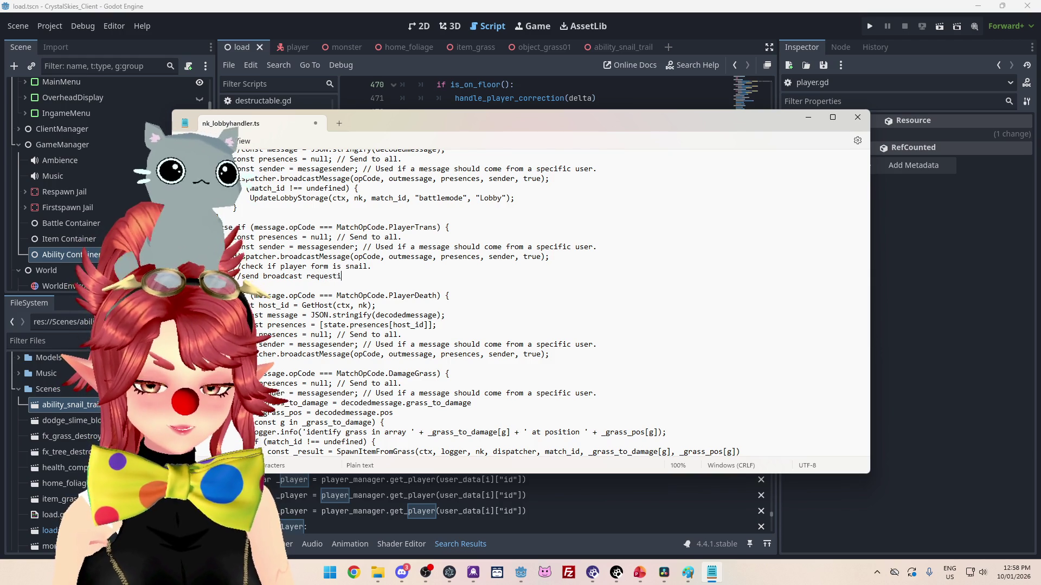
text(ng trail spawnm)
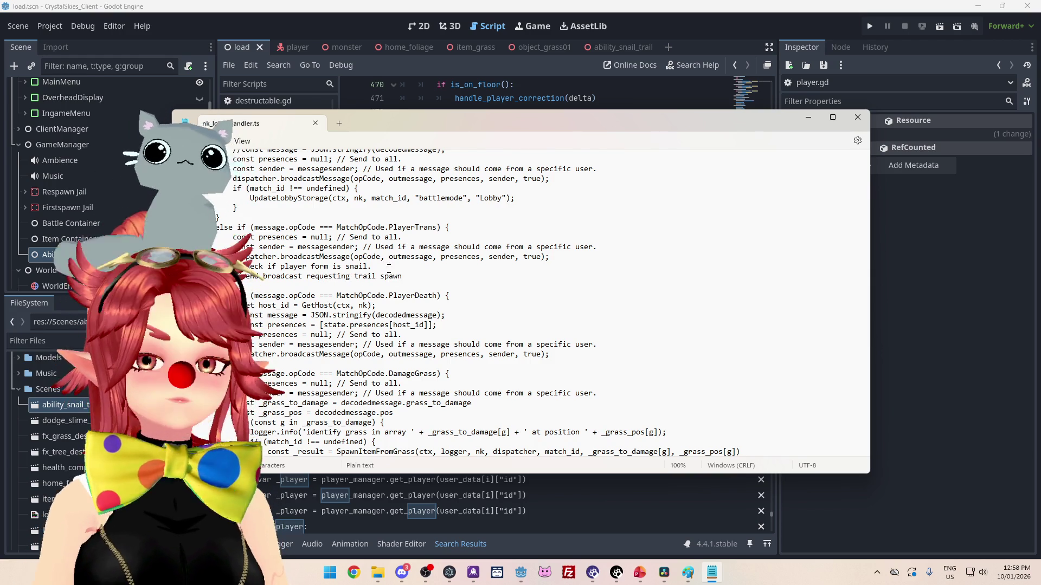
- Look over the edited PlayerTrans and PlayerDeath handlers in nk_lobbyhandler.ts
click(454, 301)
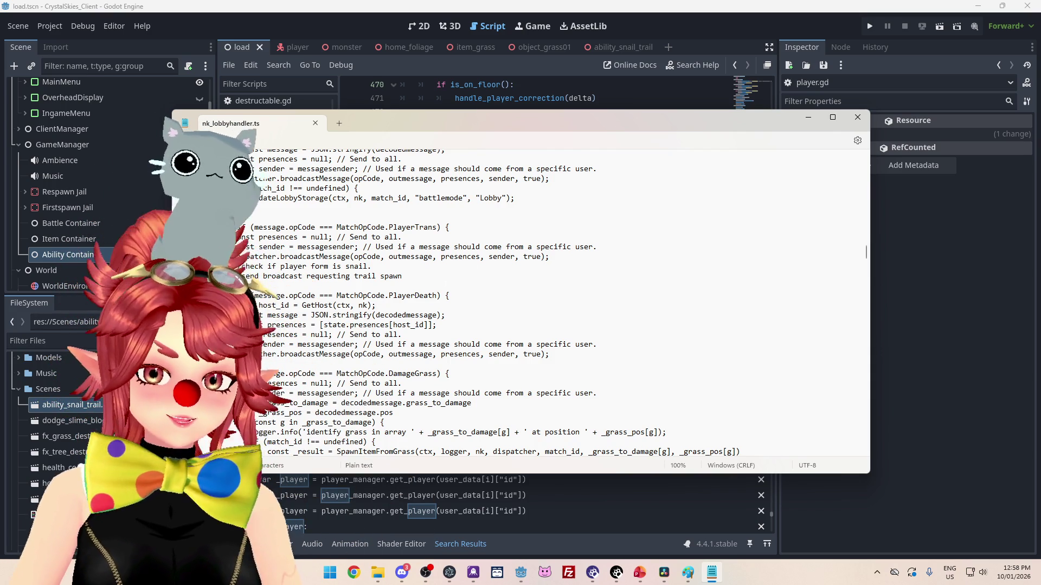
scroll(478, 194, down, 1)
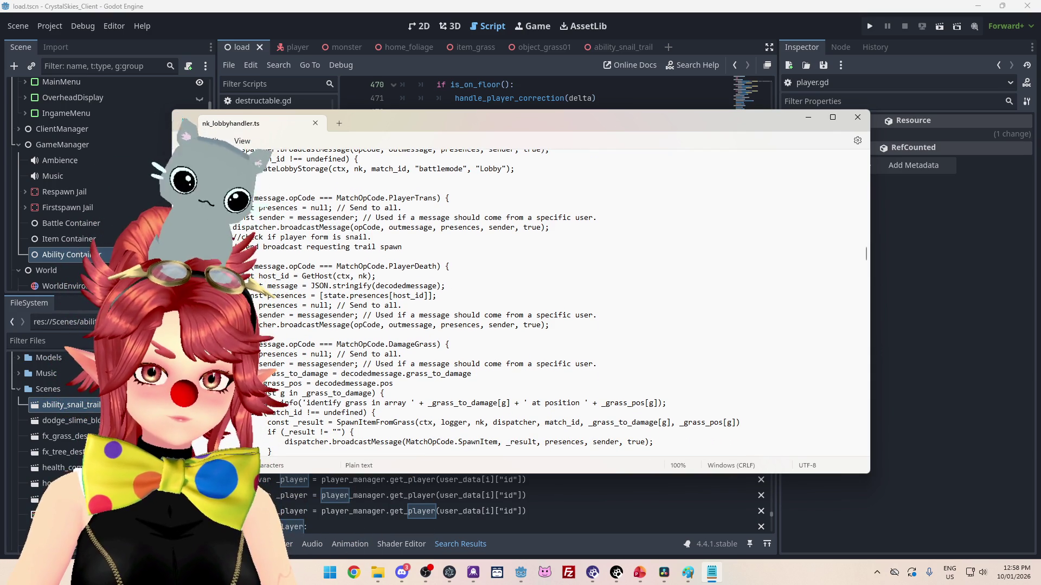
scroll(478, 194, up, 1)
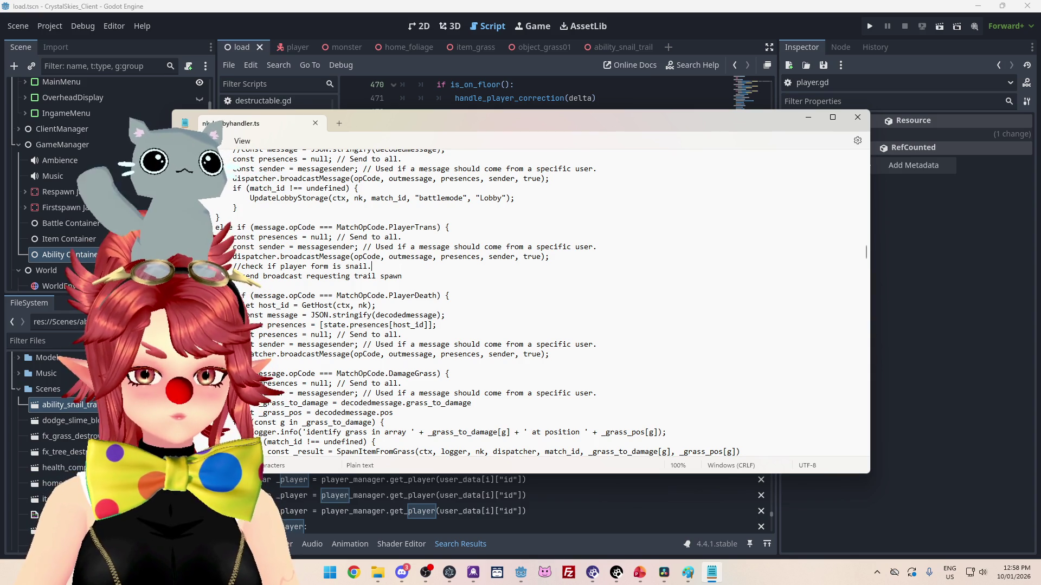
scroll(521, 303, down, 8)
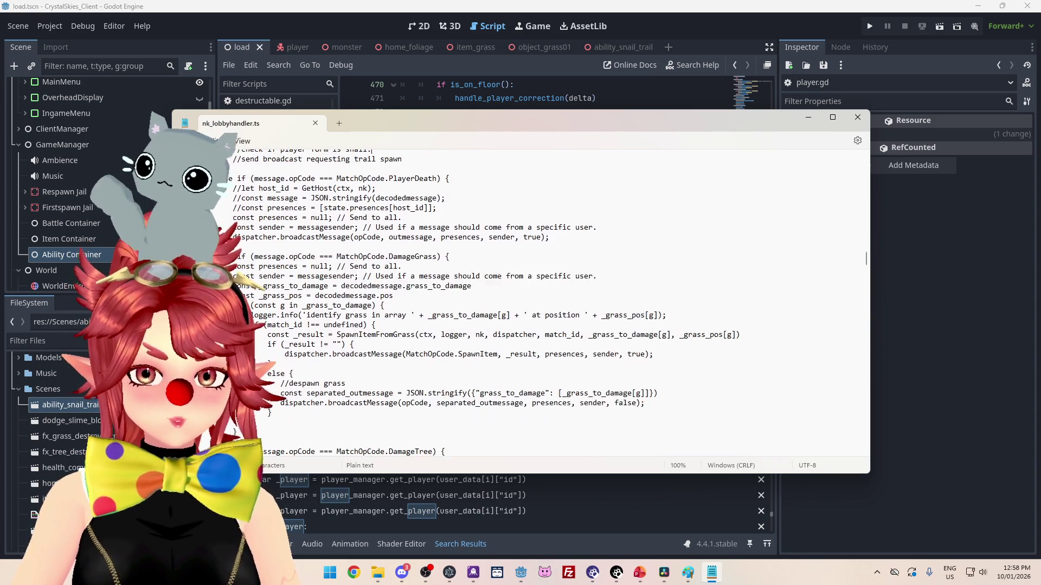
scroll(283, 160, down, 2)
scroll(283, 160, up, 3)
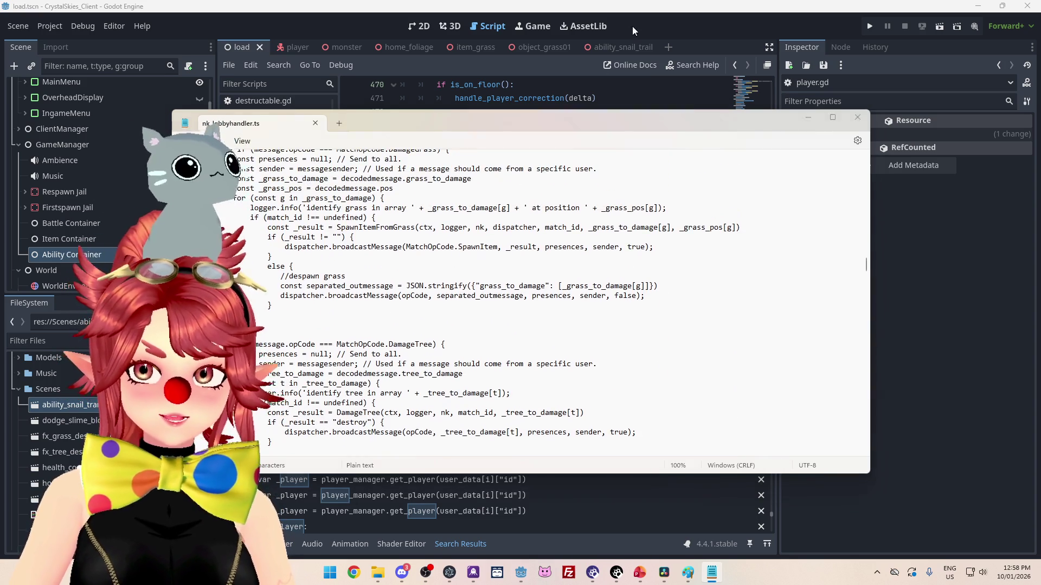
- Switch to Godot and open client_manager.gd in the script editor
key(alt+Tab)
scroll(283, 160, up, 3)
click(265, 135)
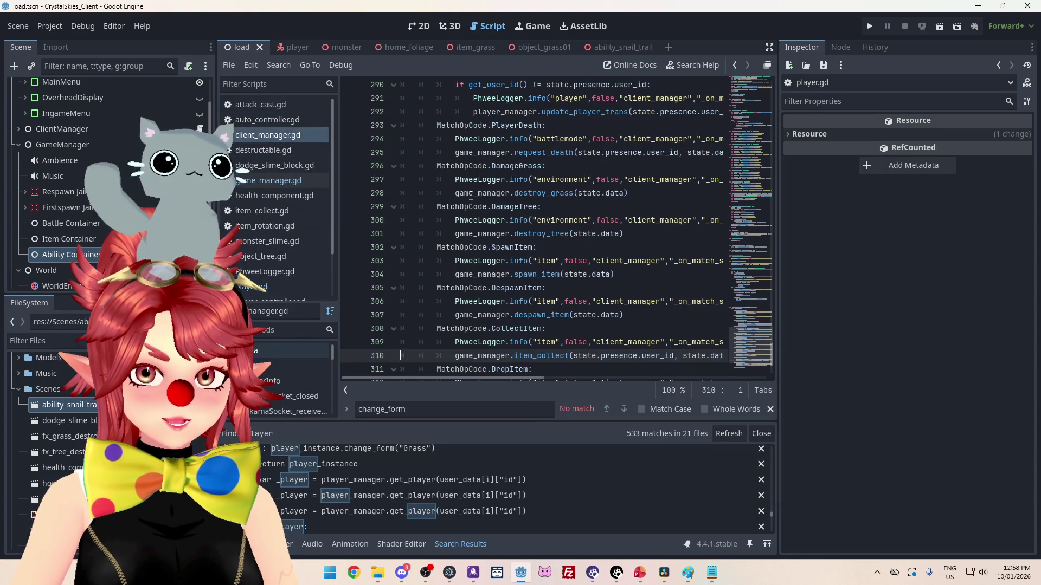
scroll(473, 206, down, 3)
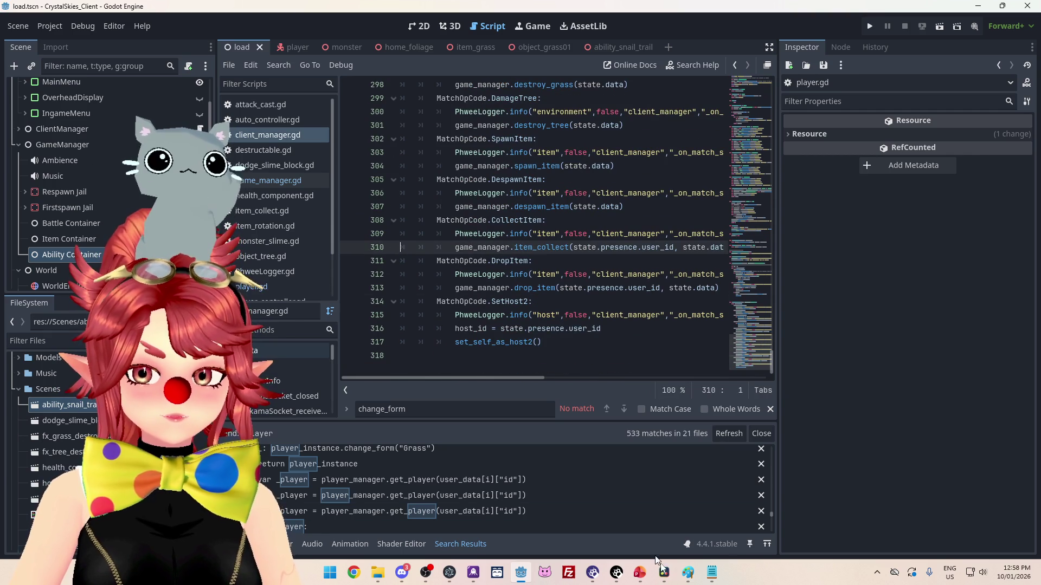
- Return to nk_lobbyhandler.ts and put the cursor at the end of the trail spawn comment
click(713, 573)
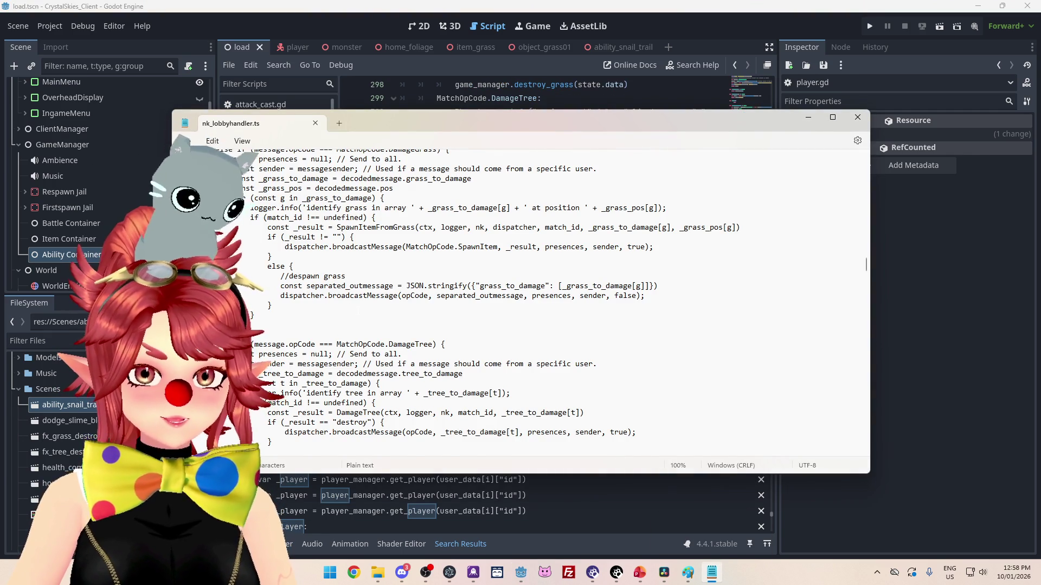
scroll(458, 293, down, 3)
scroll(520, 292, down, 2)
scroll(521, 292, up, 2)
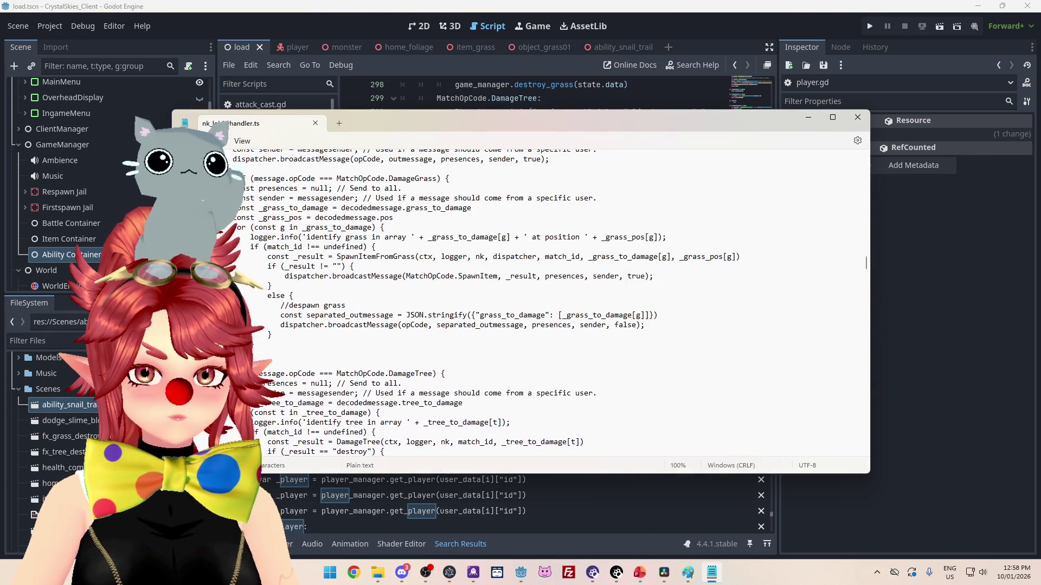
scroll(520, 292, down, 4)
scroll(520, 293, down, 3)
scroll(521, 292, up, 13)
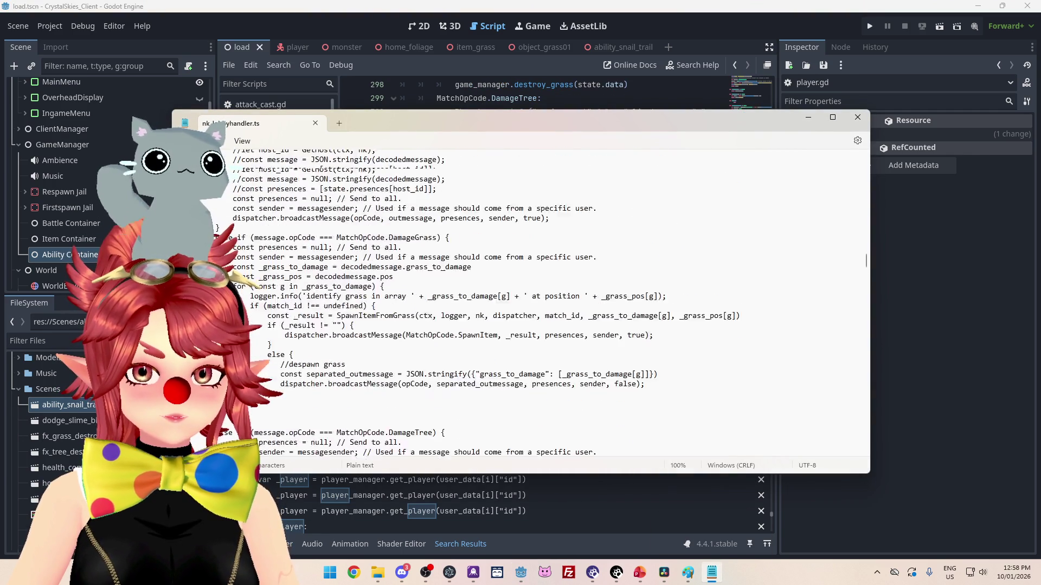
scroll(411, 315, up, 4)
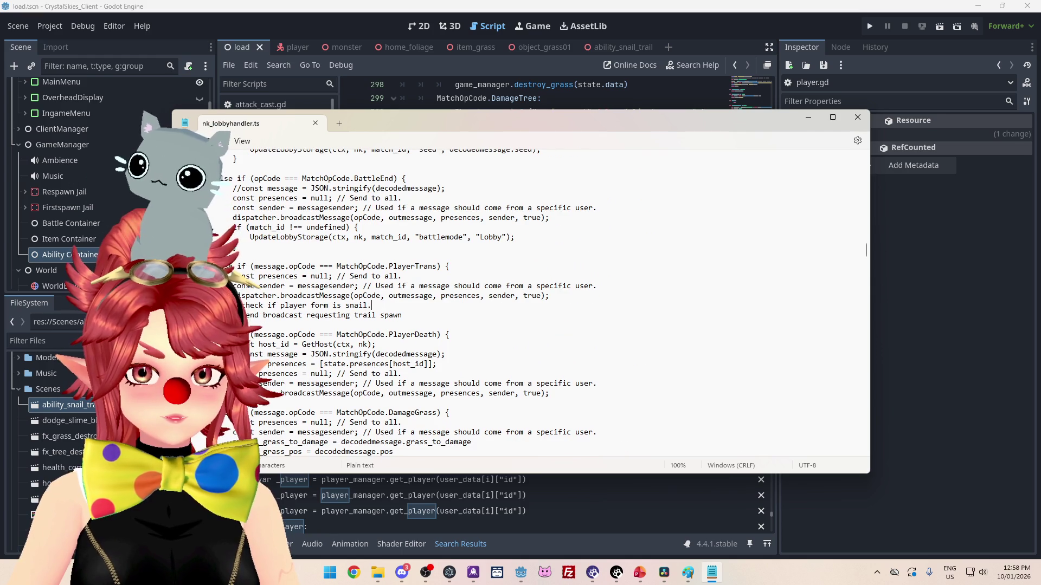
key(Down)
key(End)
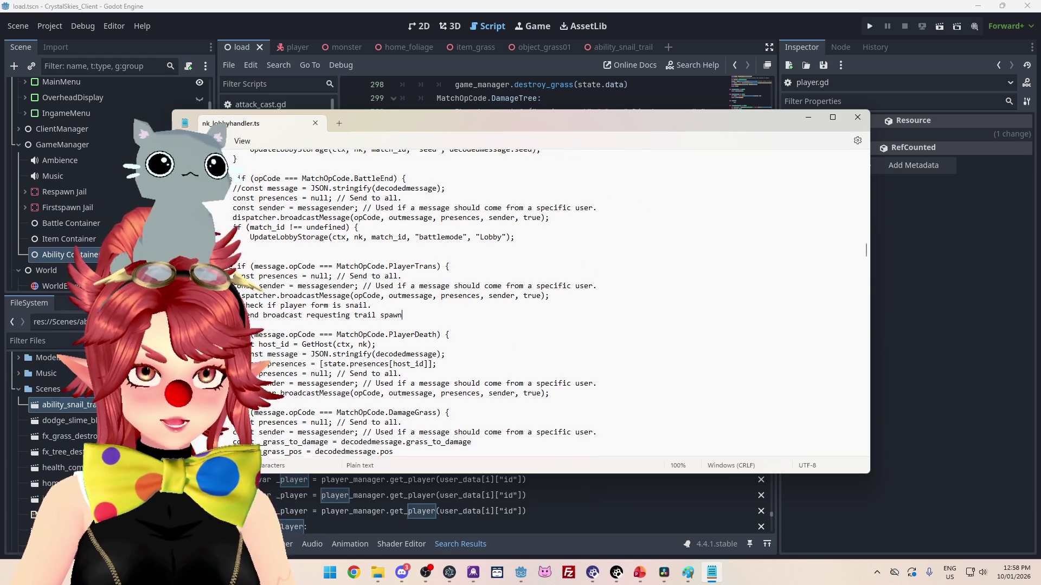
scroll(410, 315, down, 1)
- Scroll past the DamageTree, CollectItem, DropItem and SetHost2 blocks and select TransformPlayer's player_info_object storage line
scroll(510, 305, down, 8)
scroll(510, 305, down, 9)
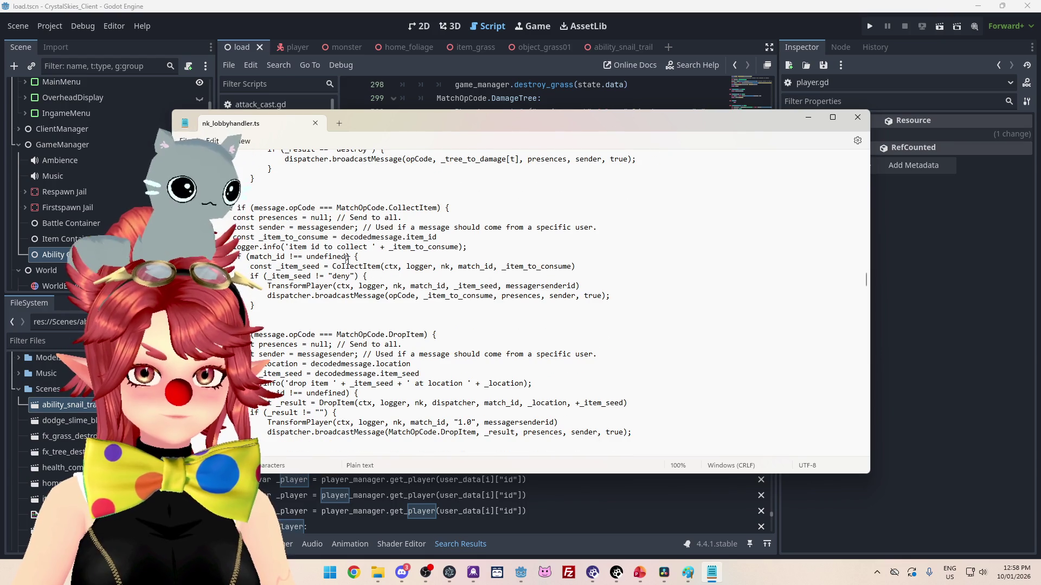
scroll(511, 304, down, 2)
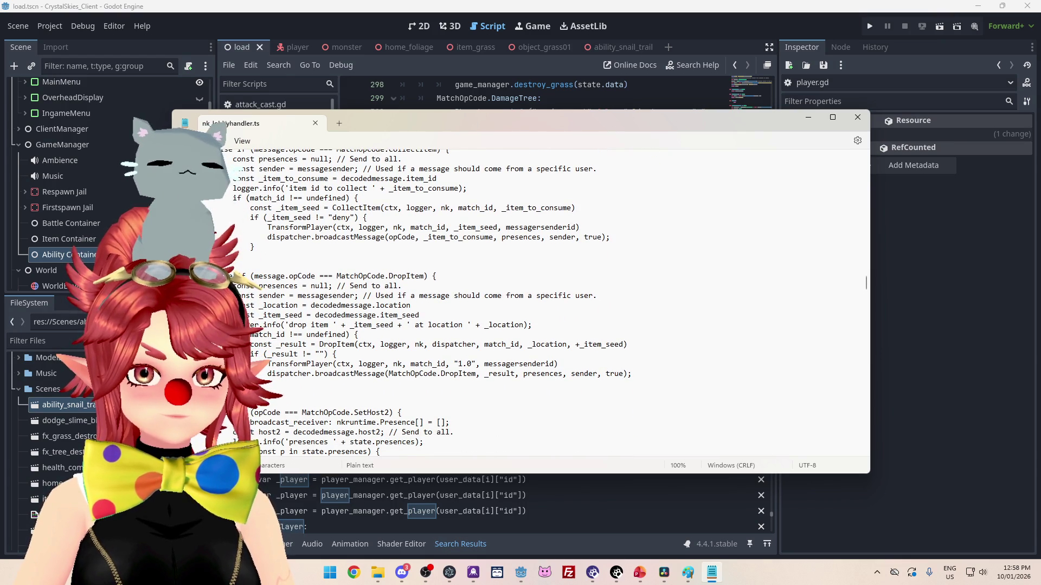
scroll(510, 304, down, 1)
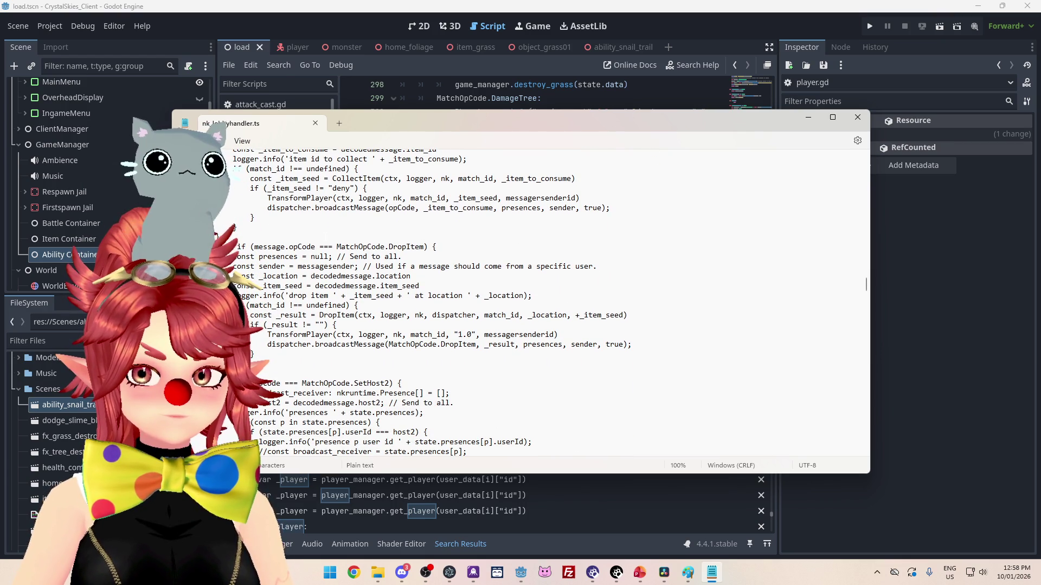
scroll(511, 305, down, 3)
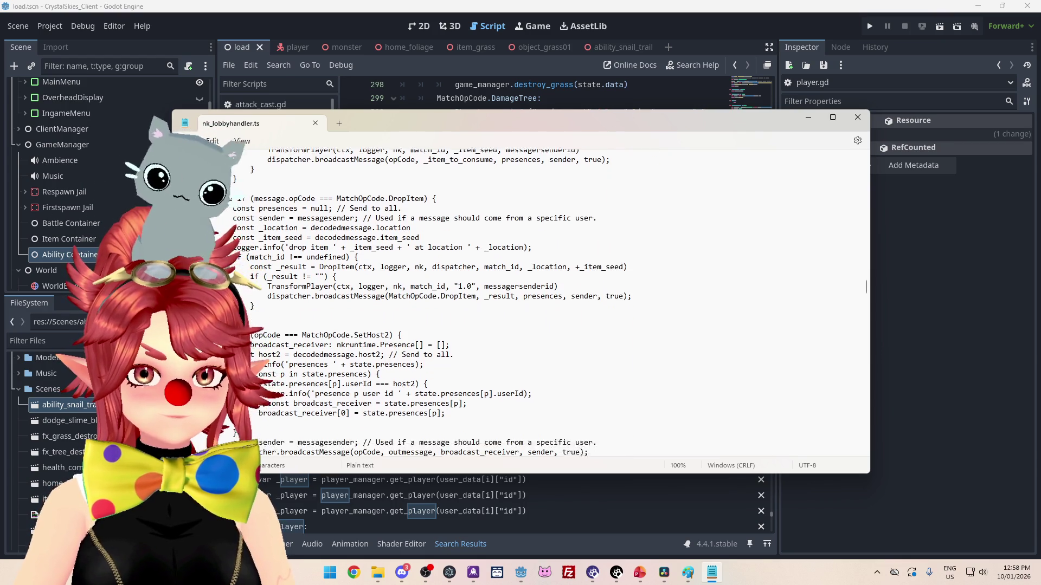
scroll(511, 304, up, 2)
scroll(510, 304, down, 2)
scroll(511, 305, down, 13)
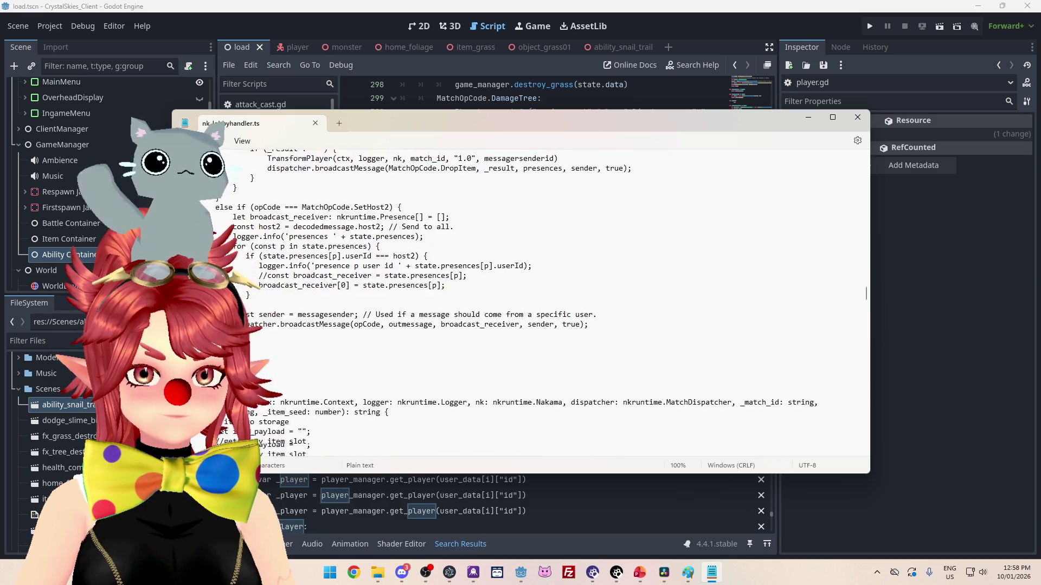
scroll(510, 304, up, 2)
scroll(511, 305, down, 10)
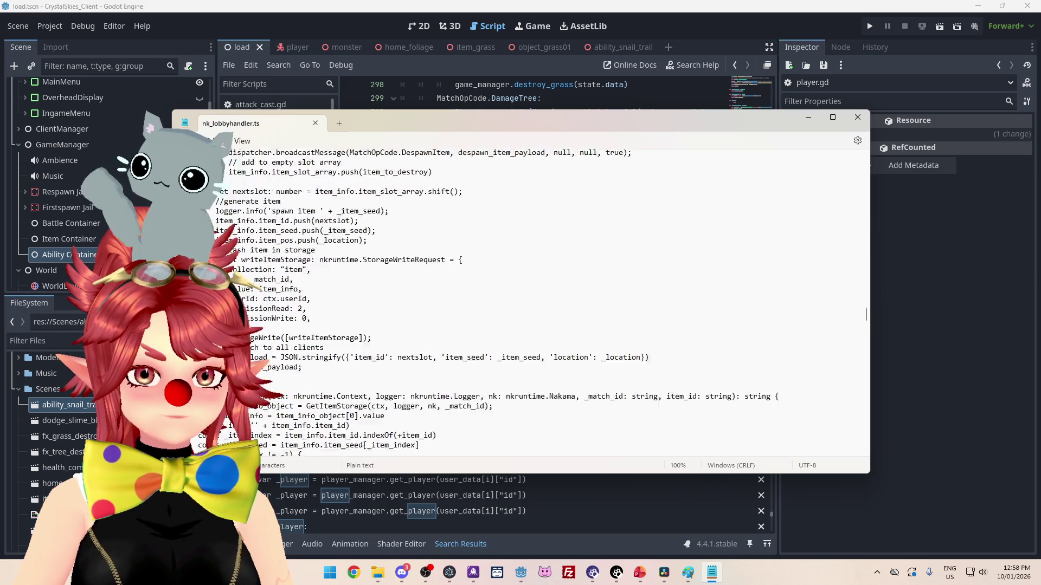
scroll(511, 305, down, 7)
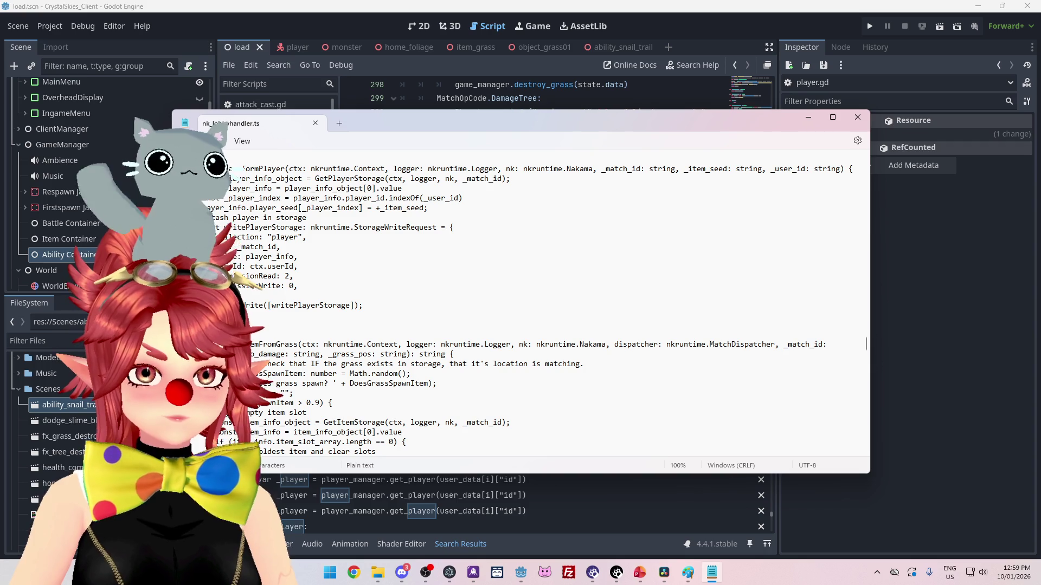
drag(233, 178, 536, 180)
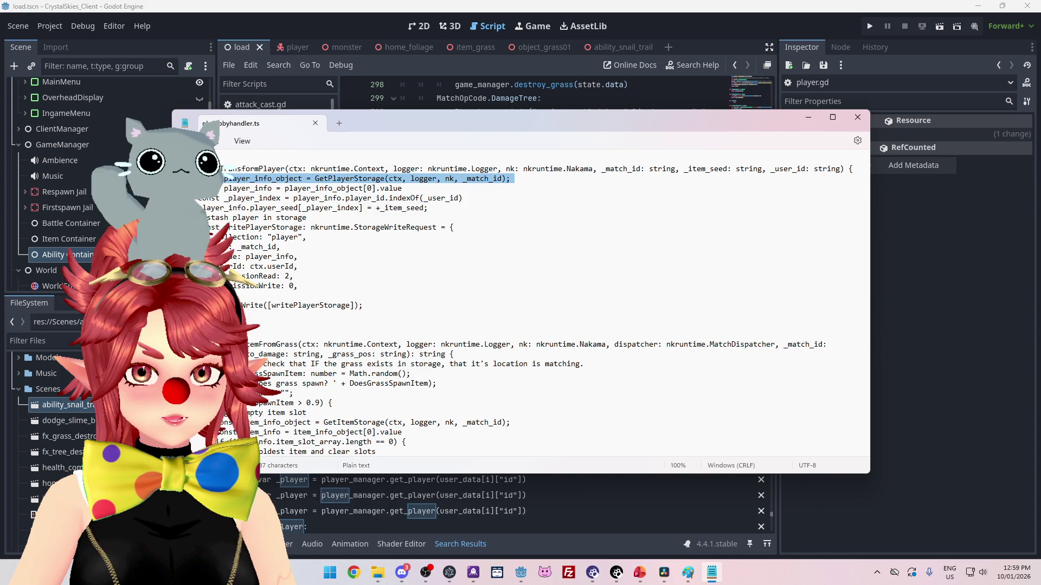
key(shift+Down)
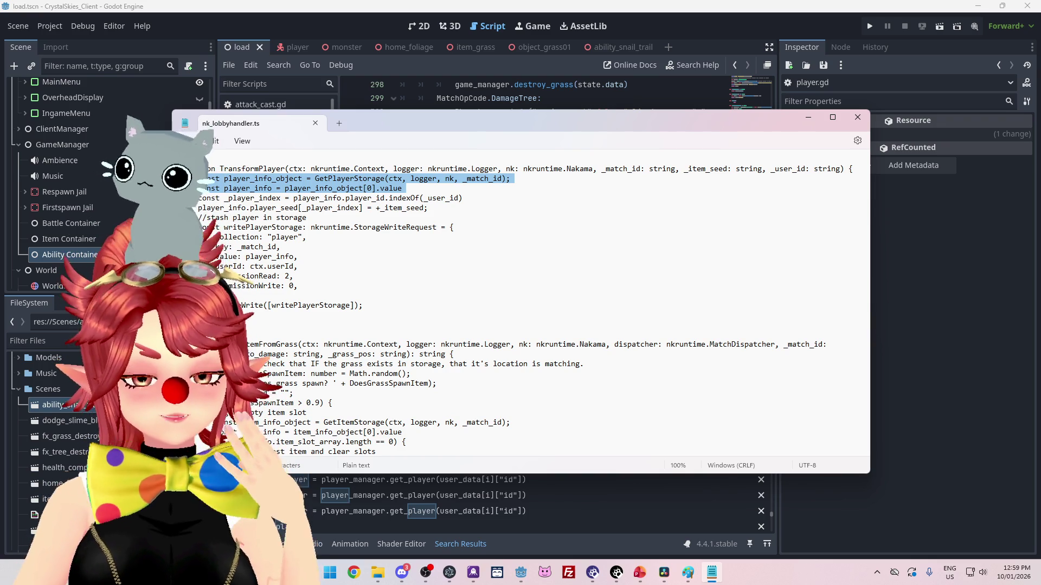
drag(416, 190, 252, 182)
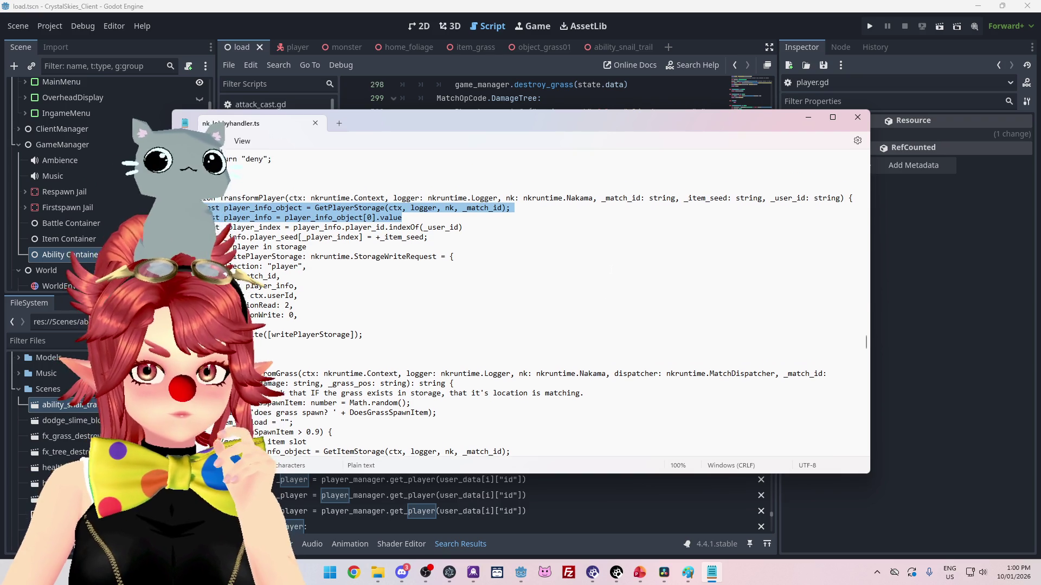
scroll(611, 271, down, 3)
scroll(604, 265, up, 5)
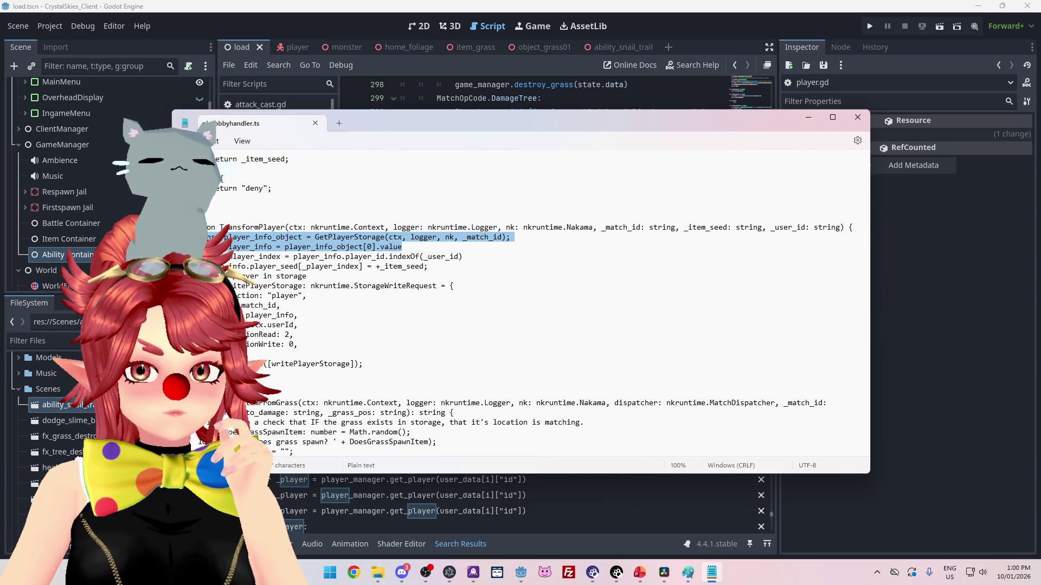
scroll(552, 304, down, 1)
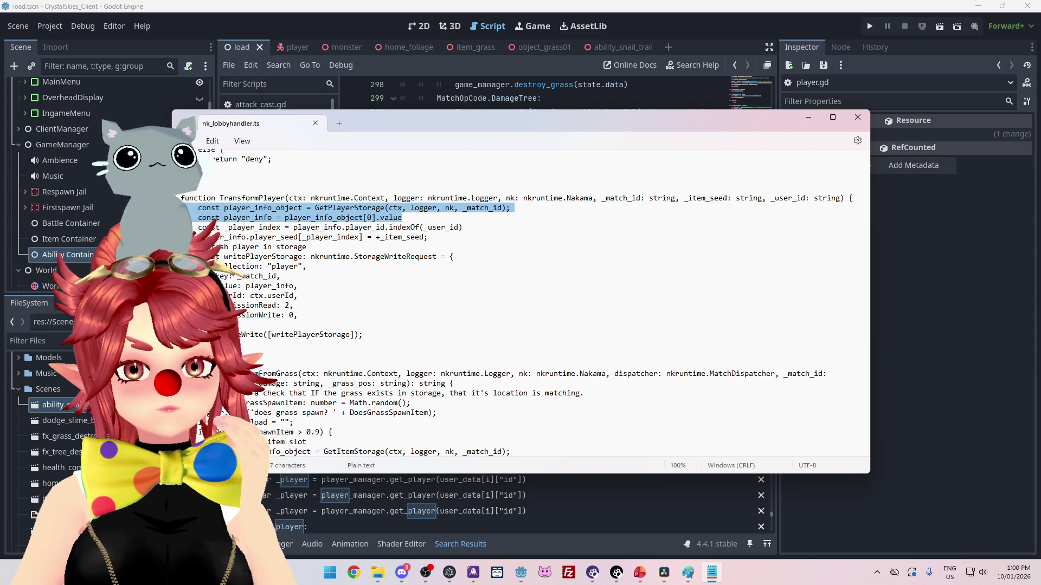
click(865, 342)
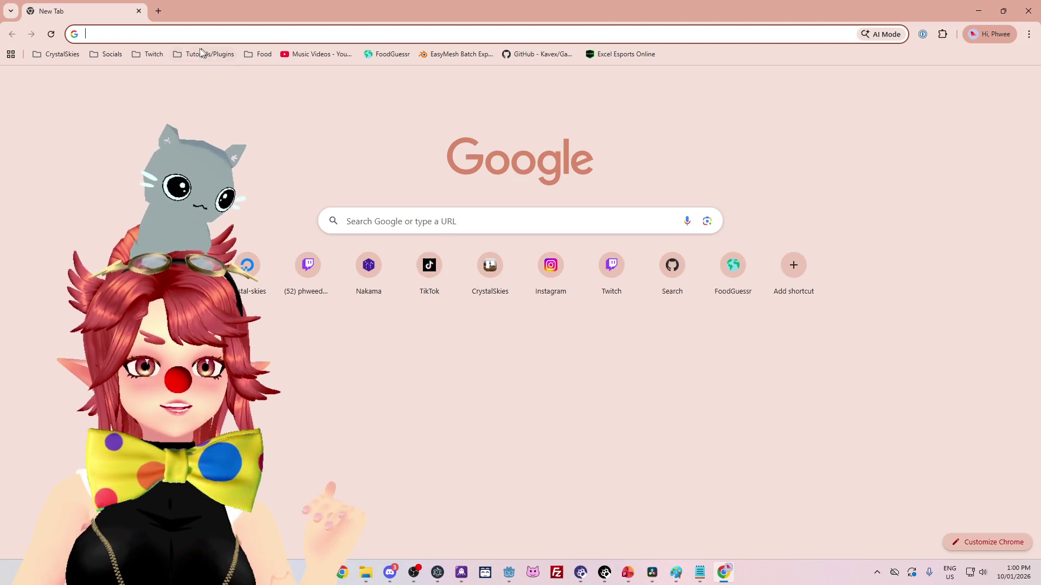
- Open a followed streamer's live channel from the Twitch bookmark's expanded followed list
click(145, 59)
click(161, 74)
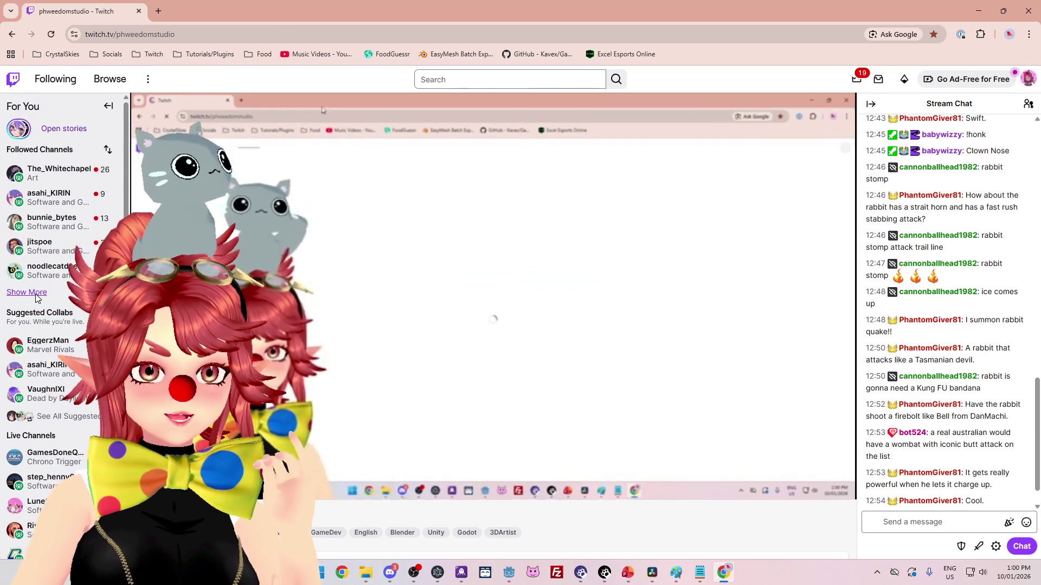
click(35, 295)
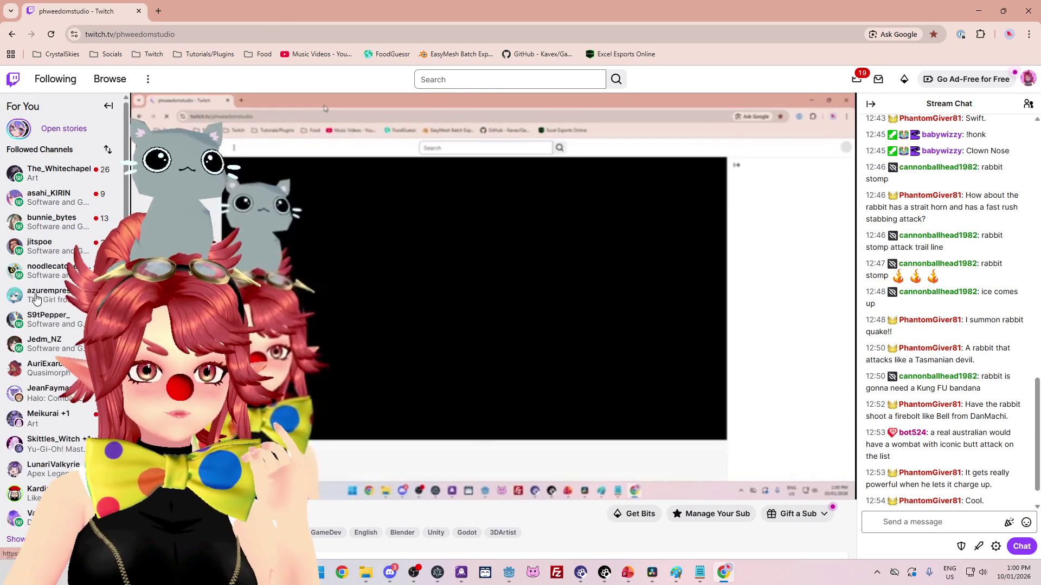
scroll(43, 325, down, 2)
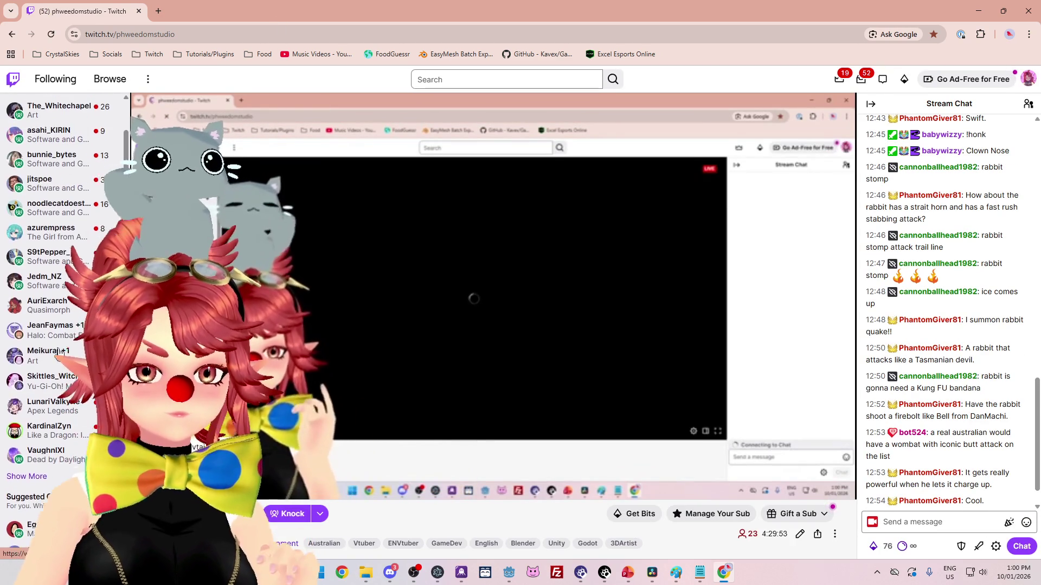
scroll(54, 347, up, 2)
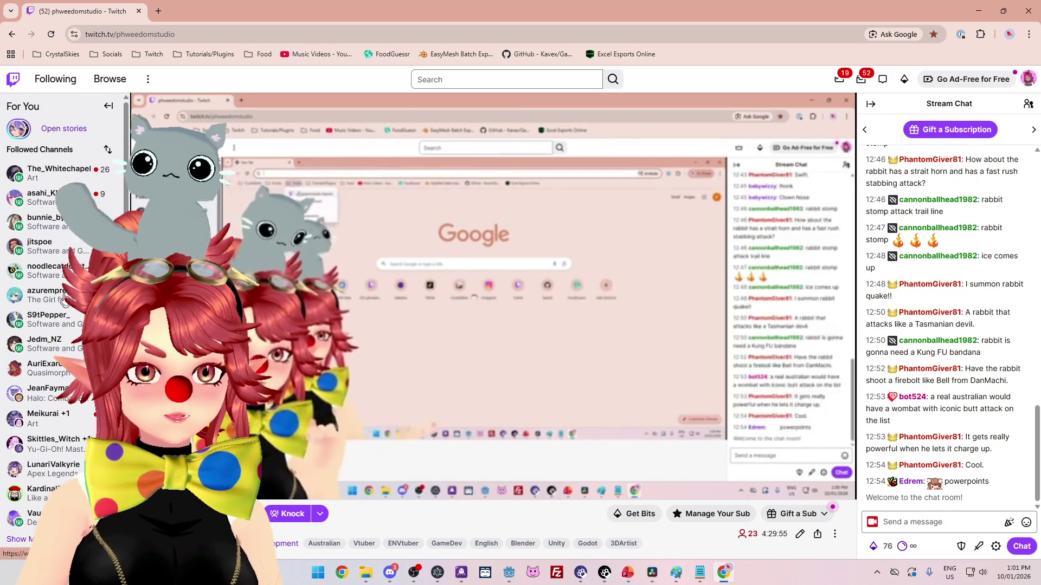
click(41, 198)
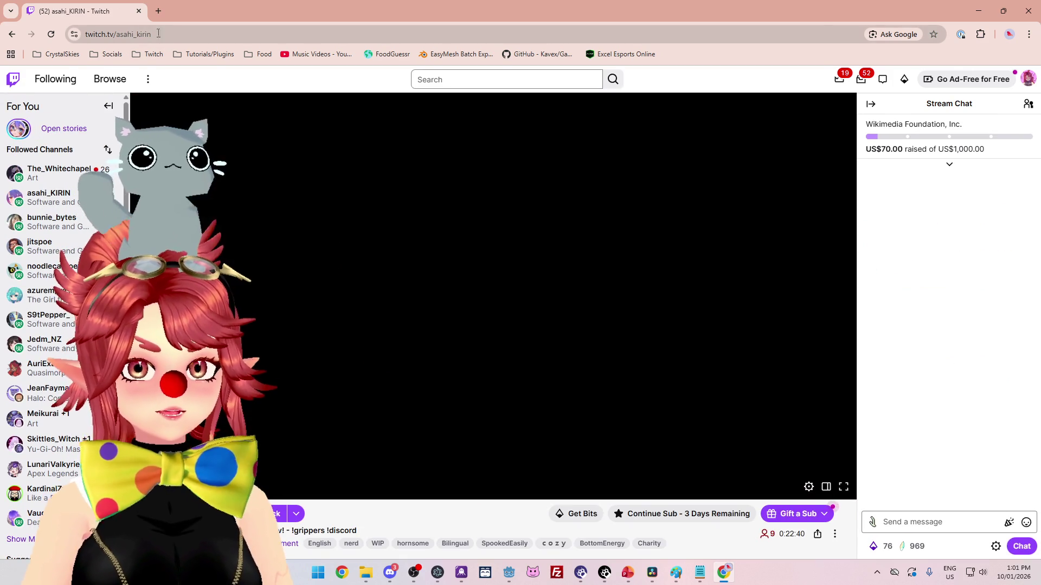
- Select the channel name in the stream's web address
click(126, 35)
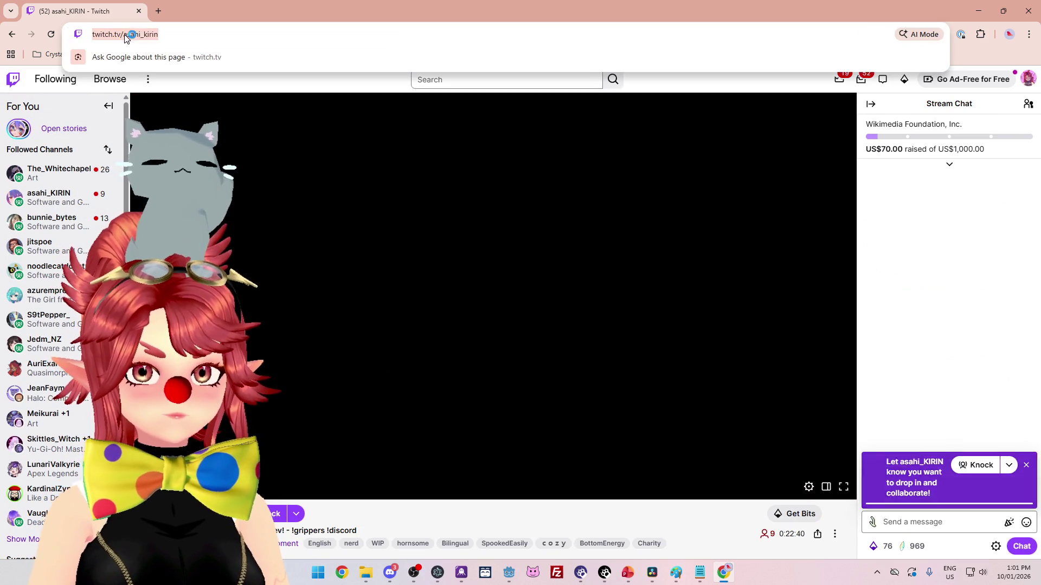
key(Right)
key(shift+Left)
key(shift+Left)
key(shift+Left)
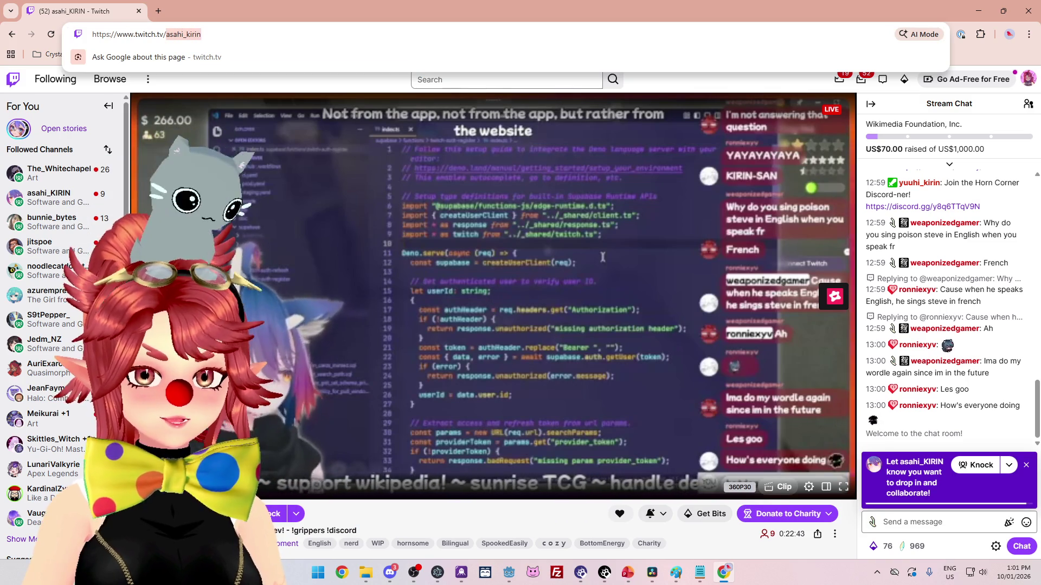